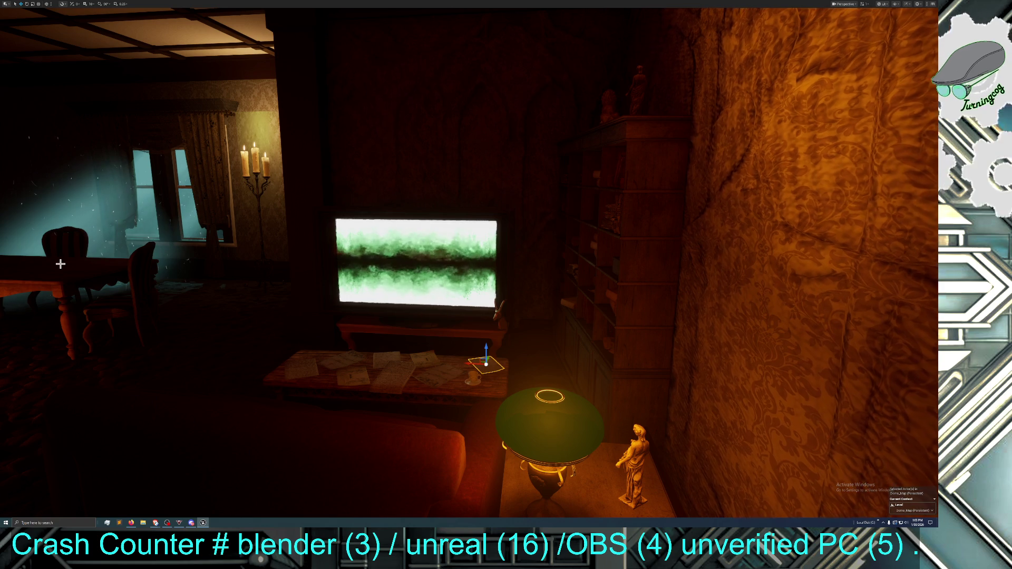
Select the thin strip beside the lamp table, focus on it, and slide it along the wall
left_click_drag(63, 243, 61, 244)
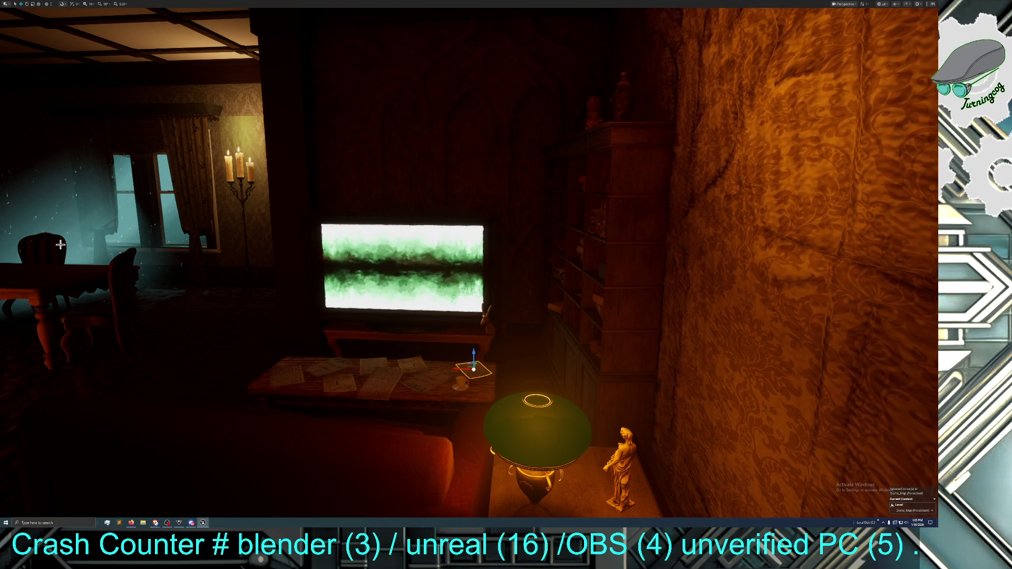
mouse_move(60, 244)
left_mouse_down()
mouse_move(60, 259)
mouse_move(60, 244)
left_mouse_up()
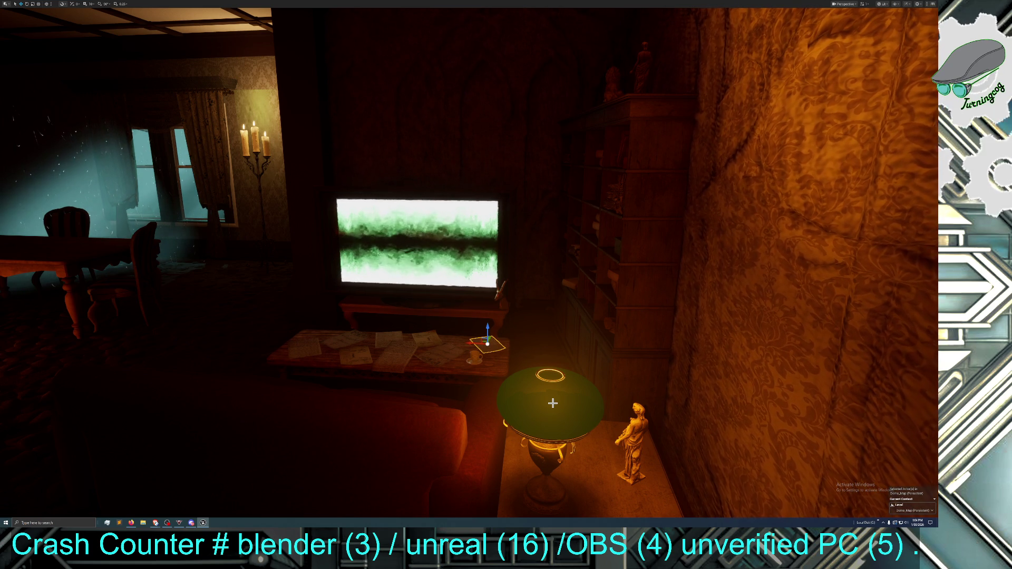
left_click_drag(548, 399, 547, 394)
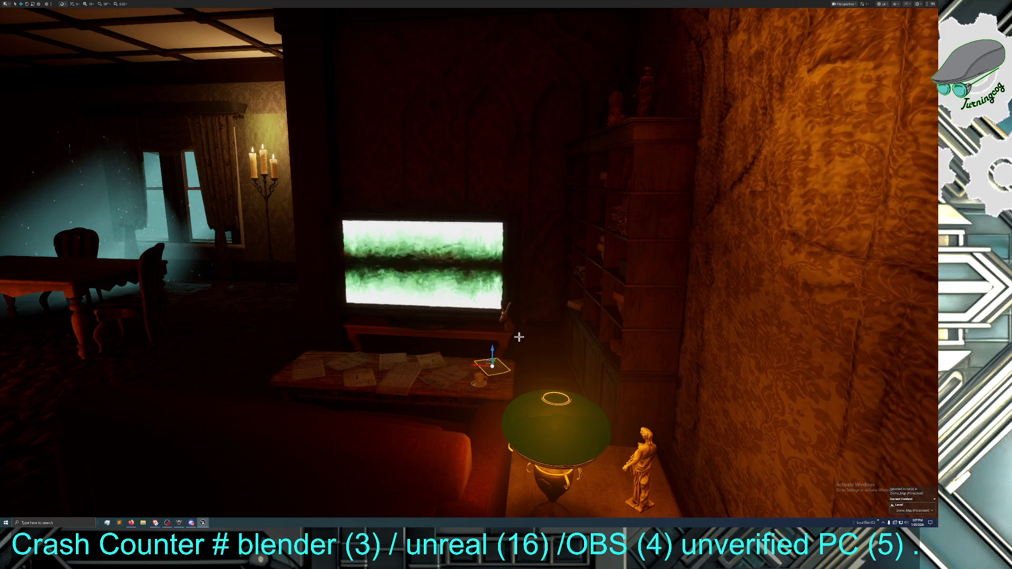
left_click(661, 446)
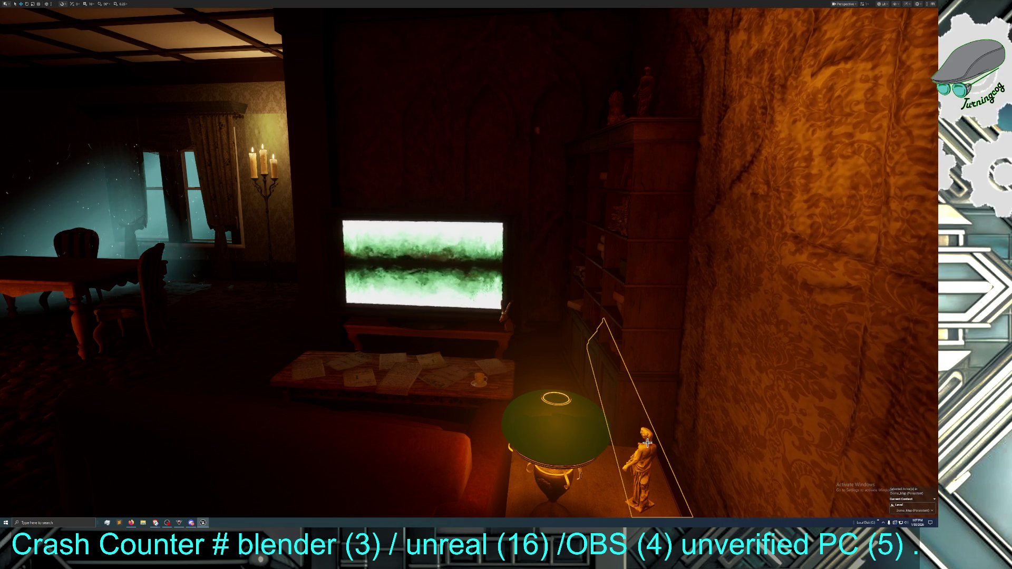
key("f")
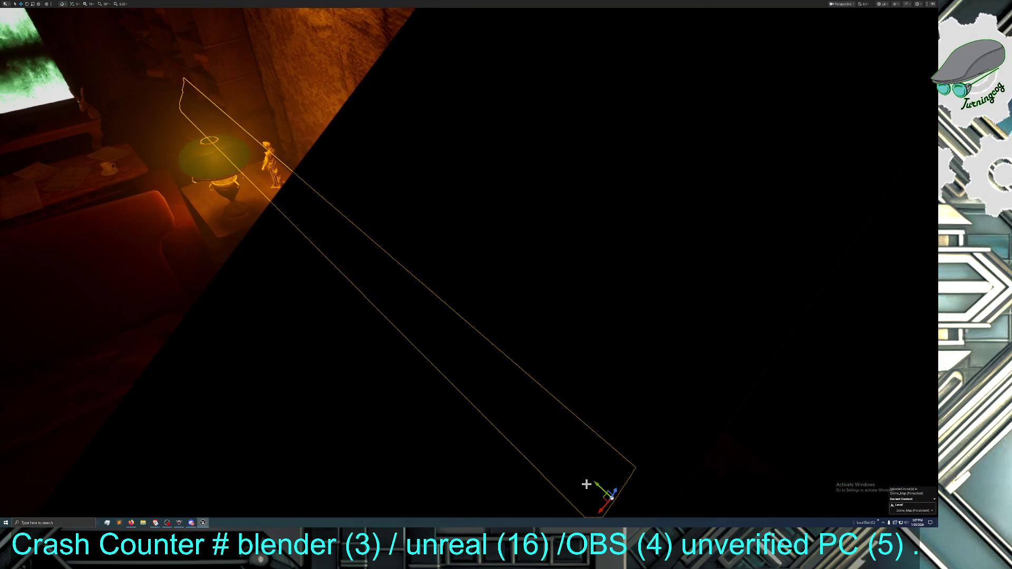
left_click_drag(603, 506, 617, 494)
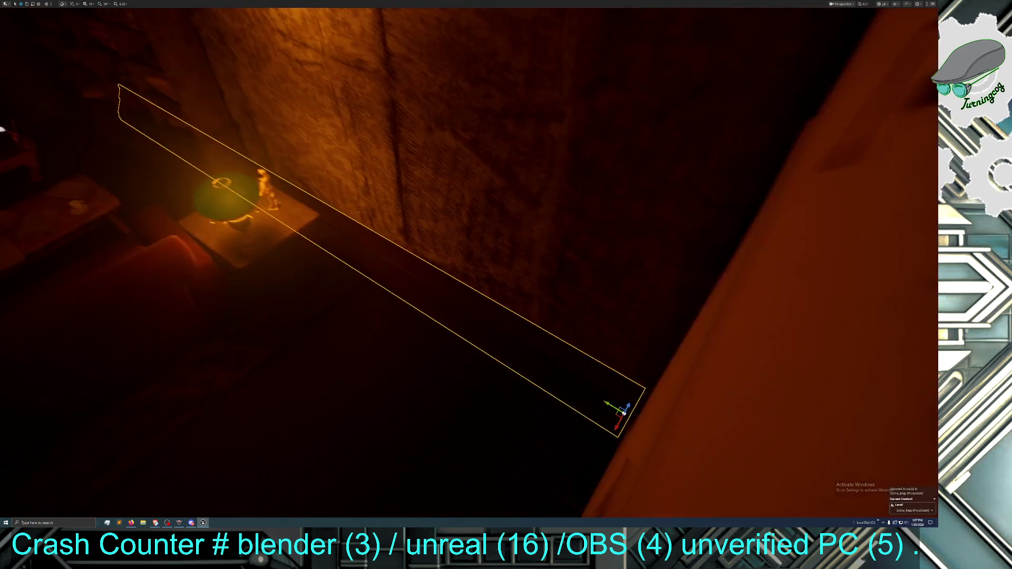
Swing the view back toward the TV and select the tall bookshelf
scroll(606, 412, "up", 3)
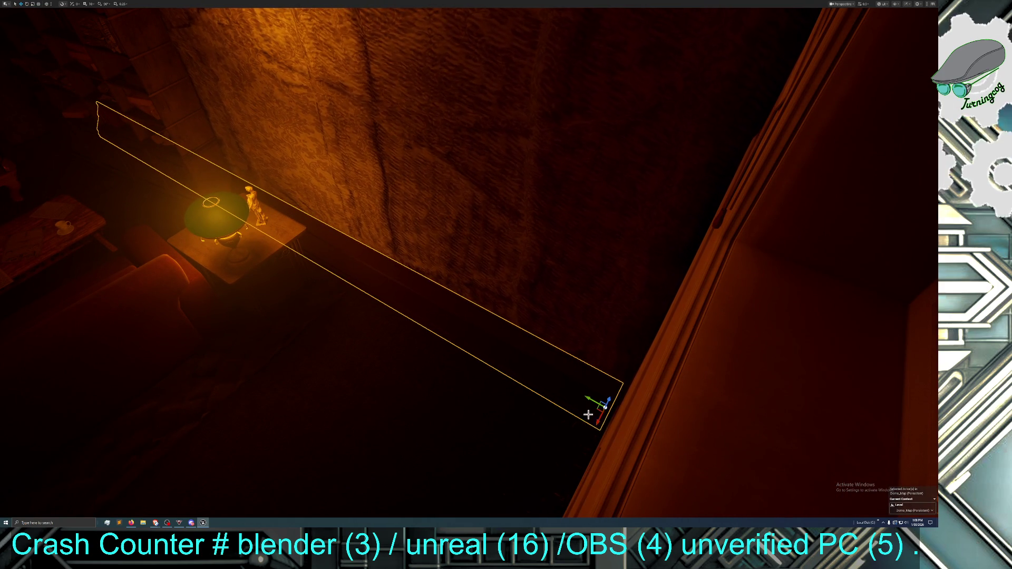
left_click_drag(162, 167, 320, 204)
left_click(526, 323)
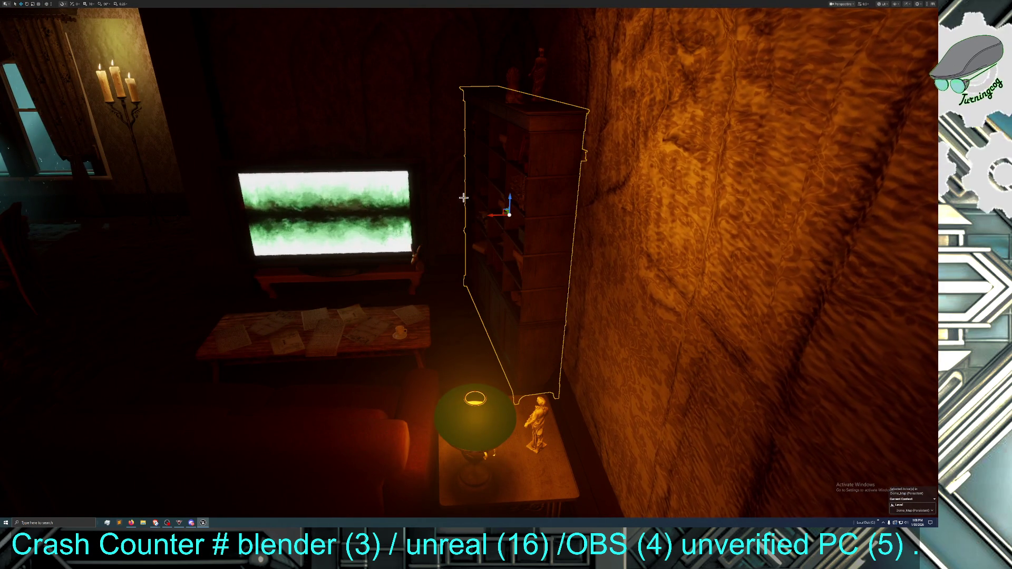
Look around near the bookshelf, then select the rug and the larger floor mesh
left_click_drag(490, 206, 552, 218)
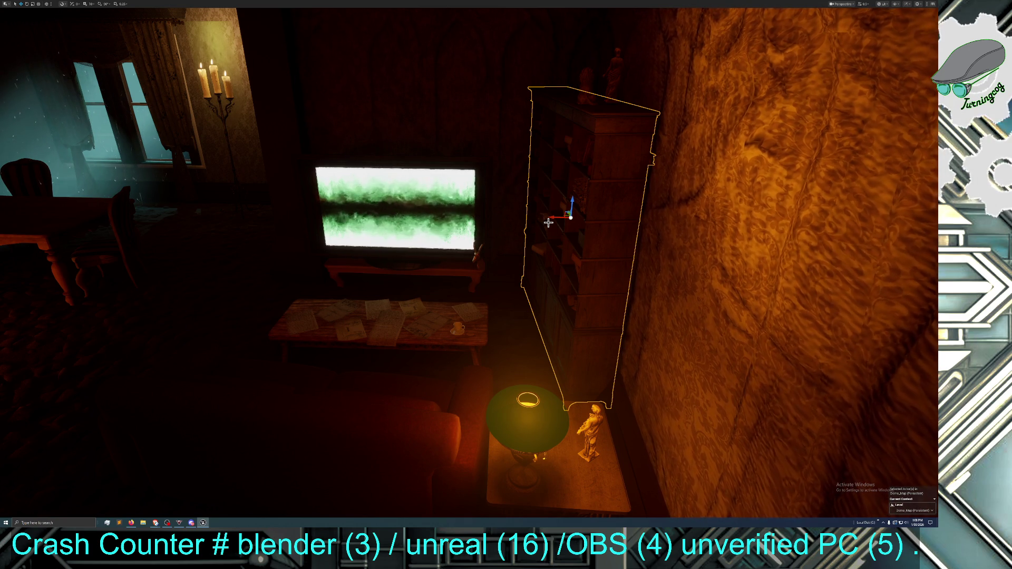
left_click_drag(502, 223, 453, 232)
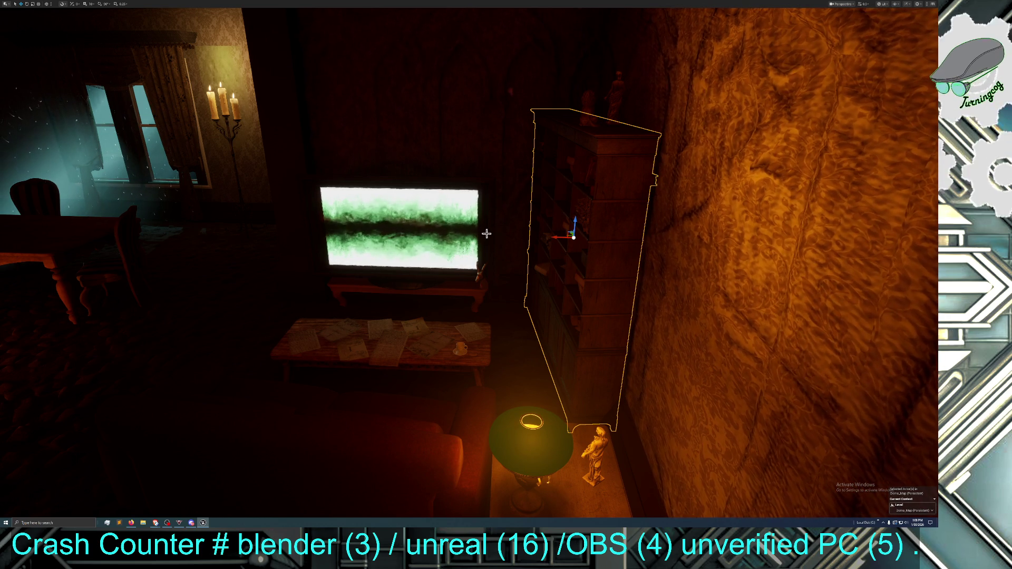
mouse_move(486, 233)
left_mouse_down()
mouse_move(506, 233)
mouse_move(477, 237)
left_mouse_up()
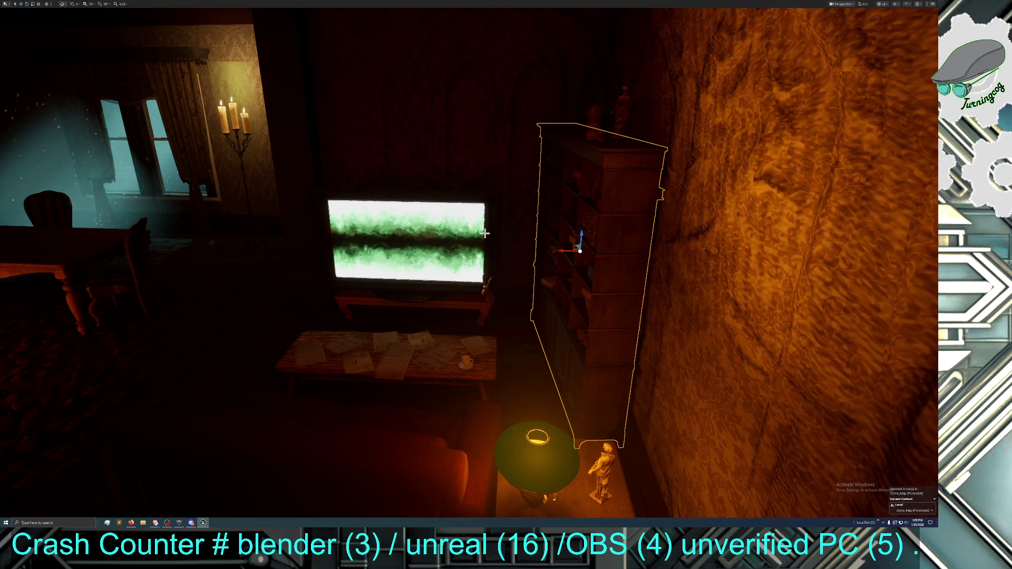
mouse_move(465, 232)
left_mouse_down()
mouse_move(465, 211)
mouse_move(465, 232)
left_mouse_up()
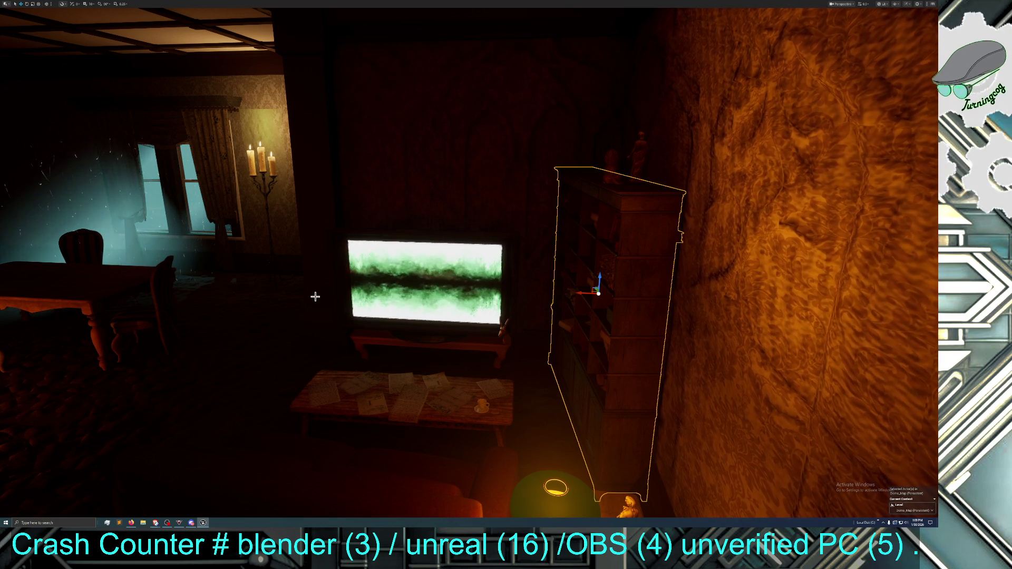
left_click(255, 323)
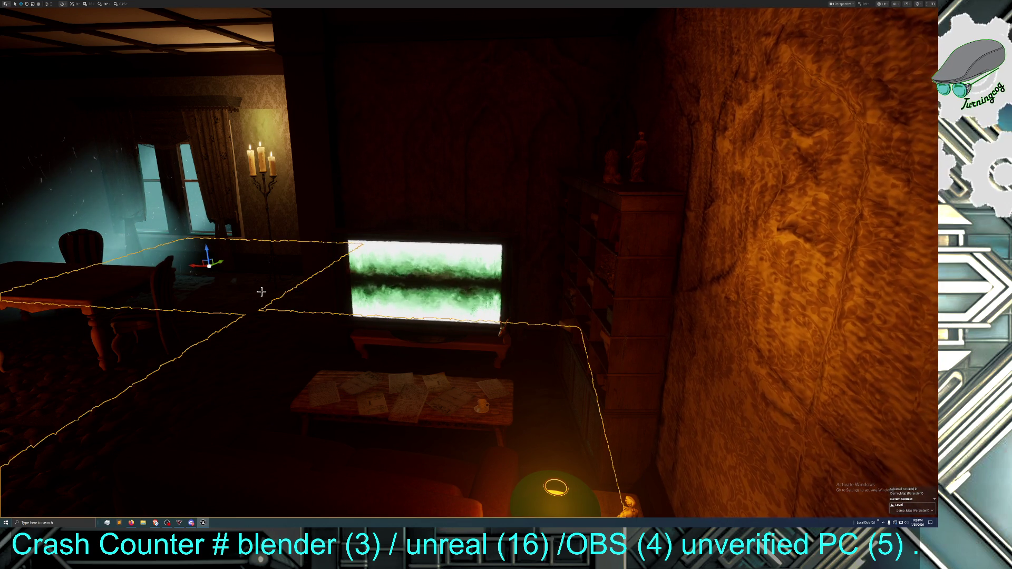
left_click(260, 305)
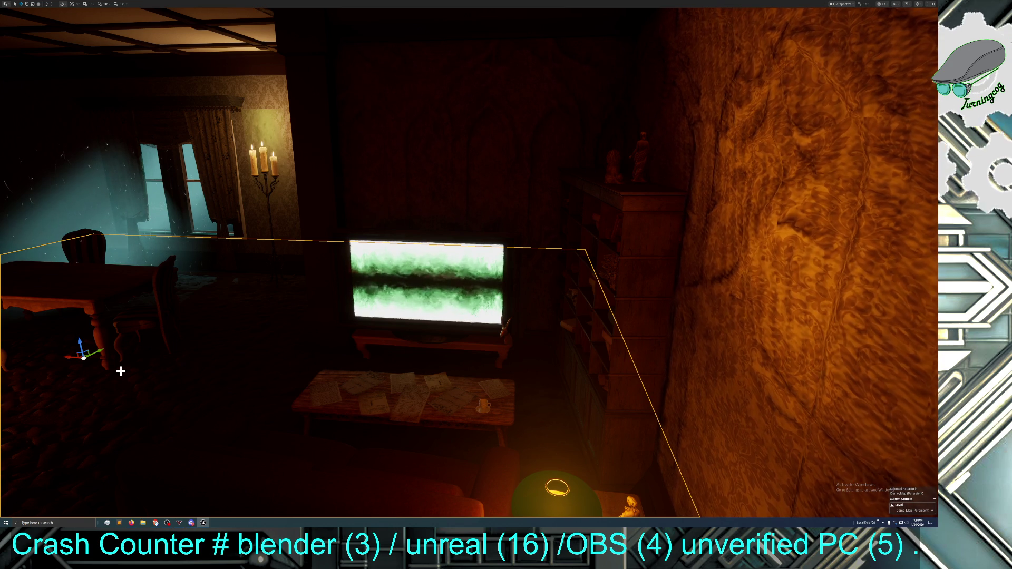
Switch to Game View with G and fly the camera to a slightly shifted, upward-tilted angle
key("g")
key("g")
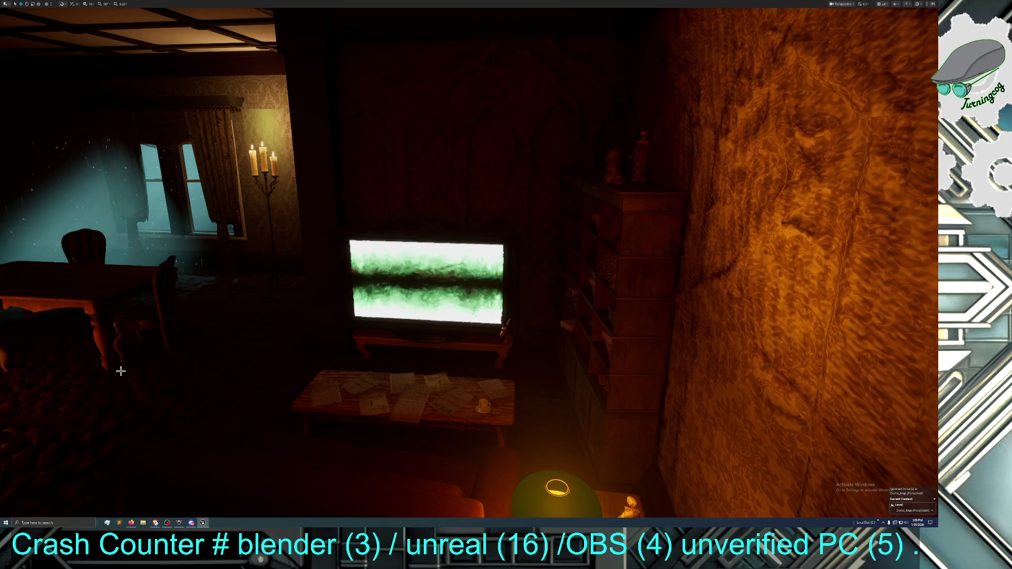
mouse_move(121, 371)
left_mouse_down()
mouse_move(124, 401)
mouse_move(131, 371)
mouse_move(121, 371)
left_mouse_up()
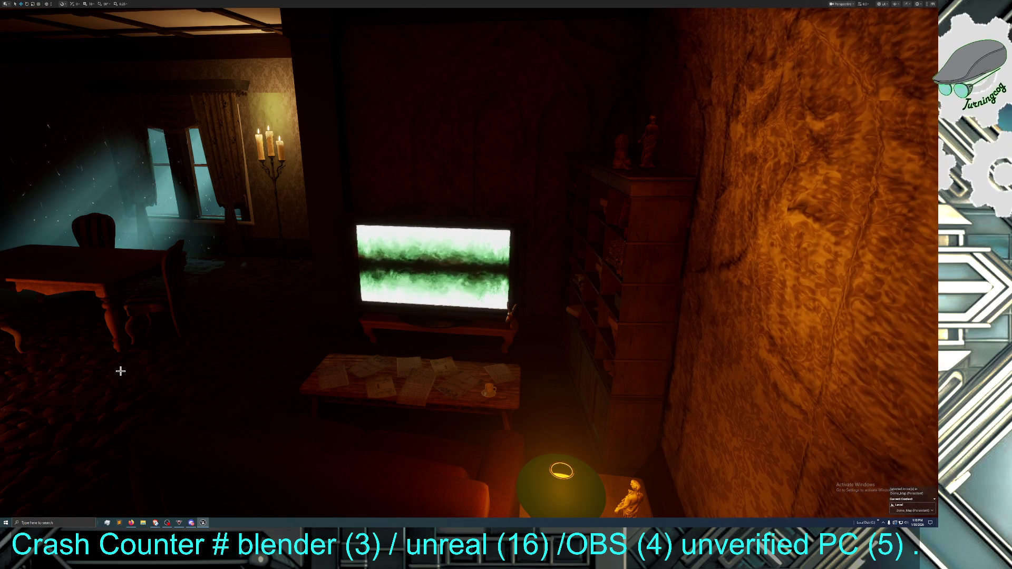
left_click_drag(397, 454, 394, 438)
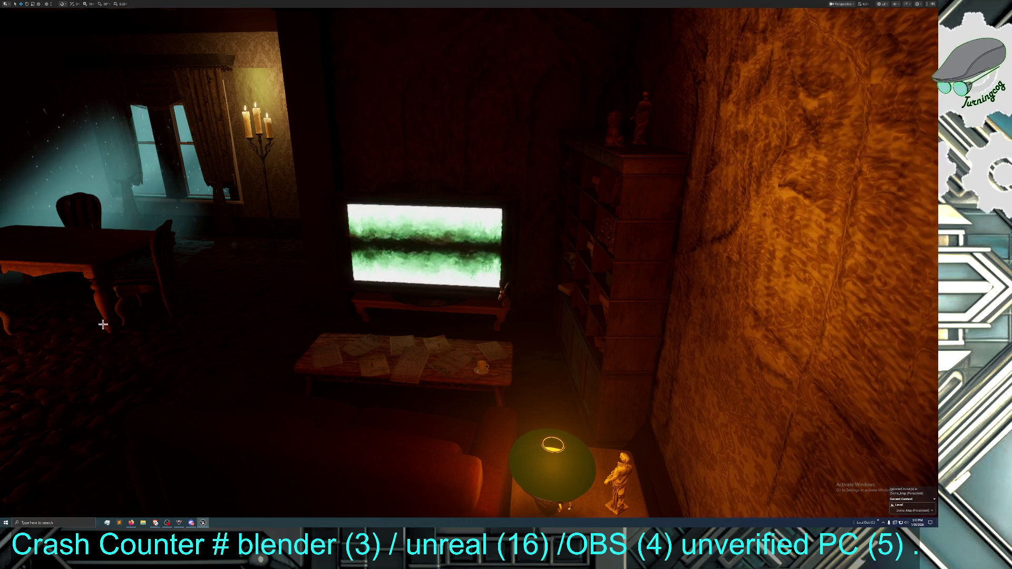
Select the room-sized volume, drag it down along Z around the floor, then deselect
left_click(179, 252)
left_click(287, 275)
left_click(214, 294)
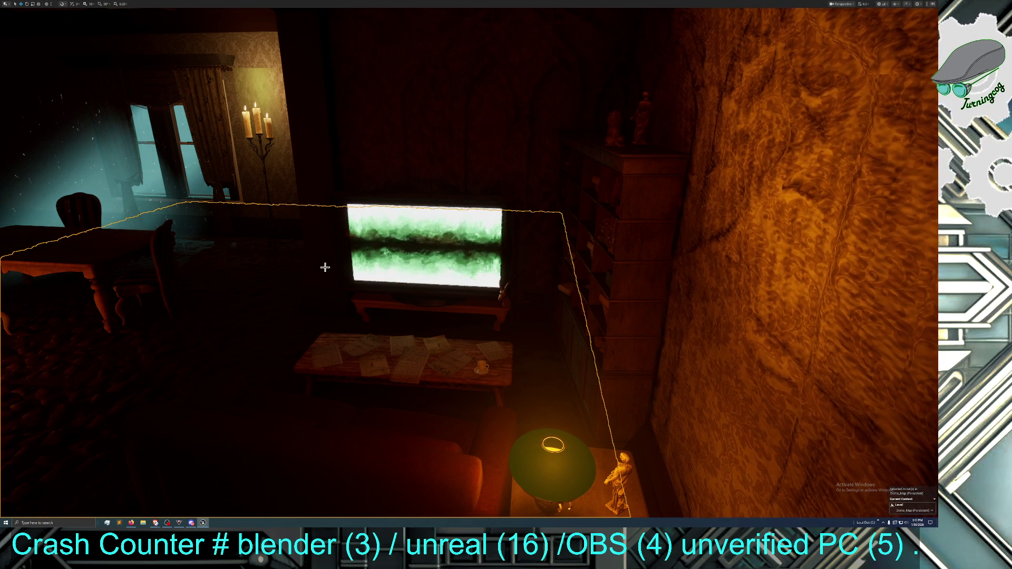
mouse_move(112, 260)
left_mouse_down()
mouse_move(100, 296)
mouse_move(109, 326)
left_mouse_up()
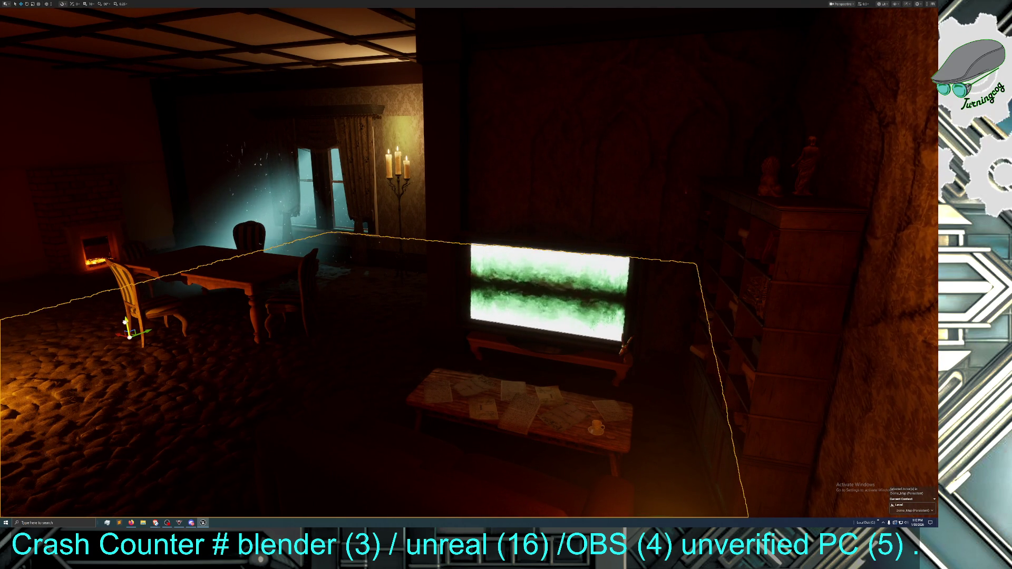
mouse_move(202, 343)
left_mouse_down()
mouse_move(274, 345)
mouse_move(203, 344)
left_mouse_up()
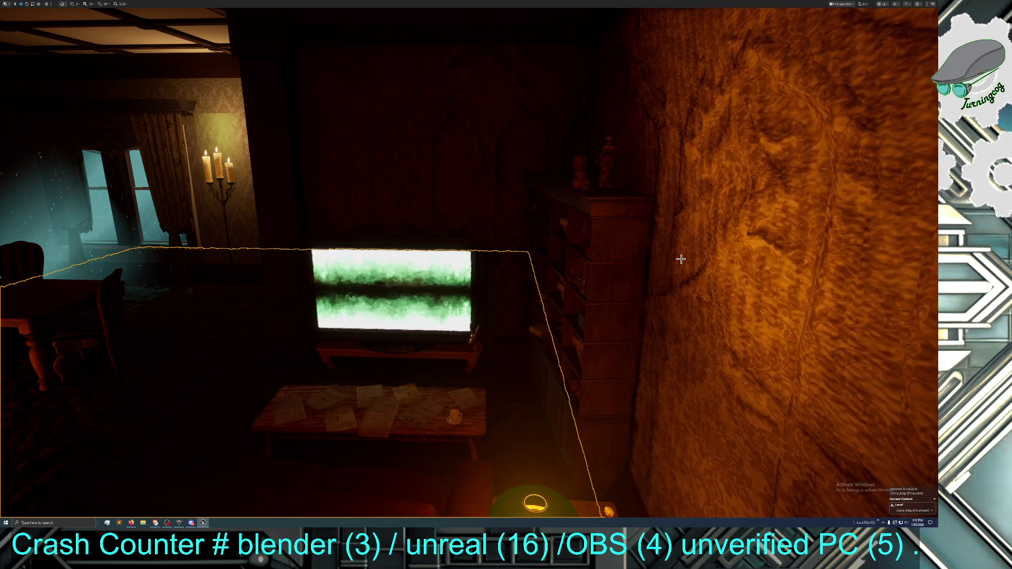
key("Left")
key("Left")
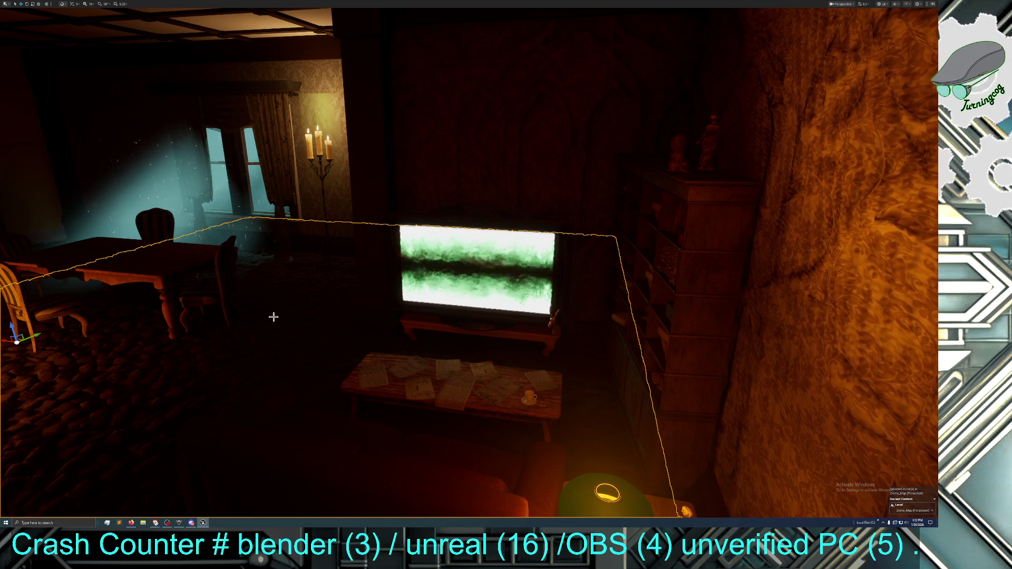
mouse_move(14, 327)
left_mouse_down()
mouse_move(31, 414)
mouse_move(79, 401)
mouse_move(58, 417)
left_mouse_up()
mouse_move(81, 390)
left_mouse_down()
mouse_move(68, 390)
mouse_move(81, 390)
left_mouse_up()
left_click(81, 389)
Reframe the camera, select the large actor by the table, and exit immersive mode with F11
mouse_move(81, 388)
left_mouse_down()
mouse_move(81, 417)
mouse_move(81, 390)
left_mouse_up()
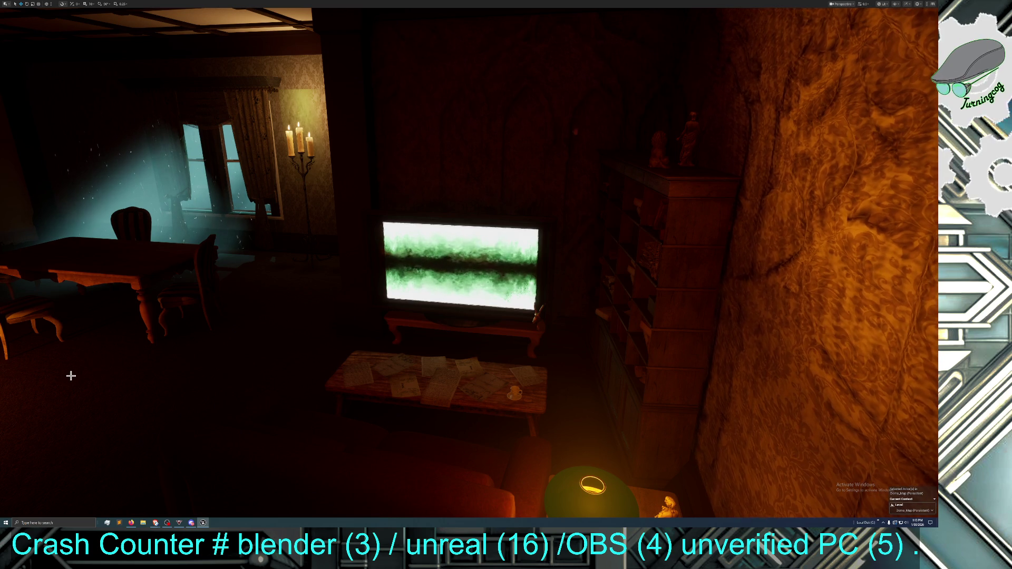
left_click(92, 371)
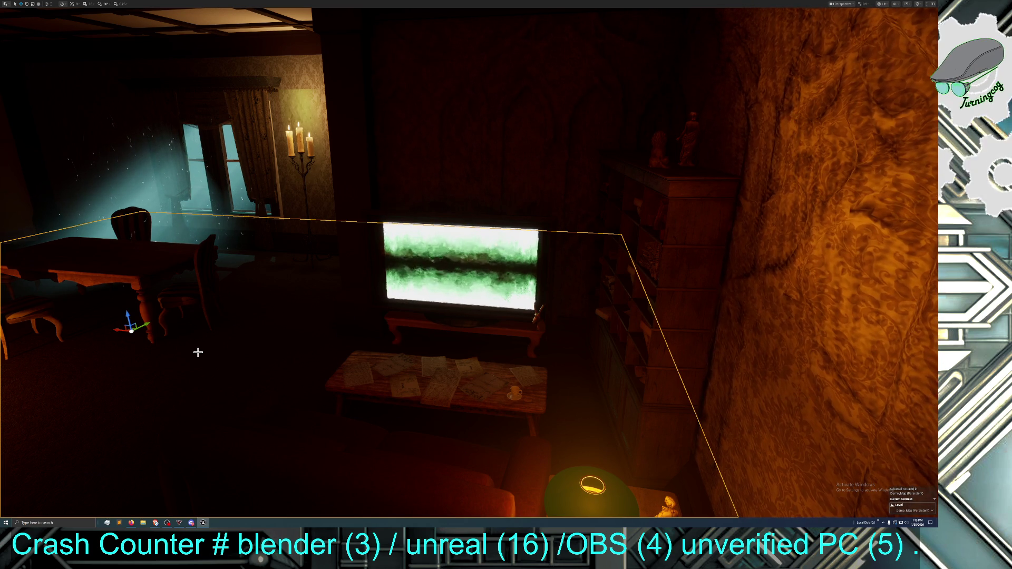
left_click_drag(199, 352, 198, 332)
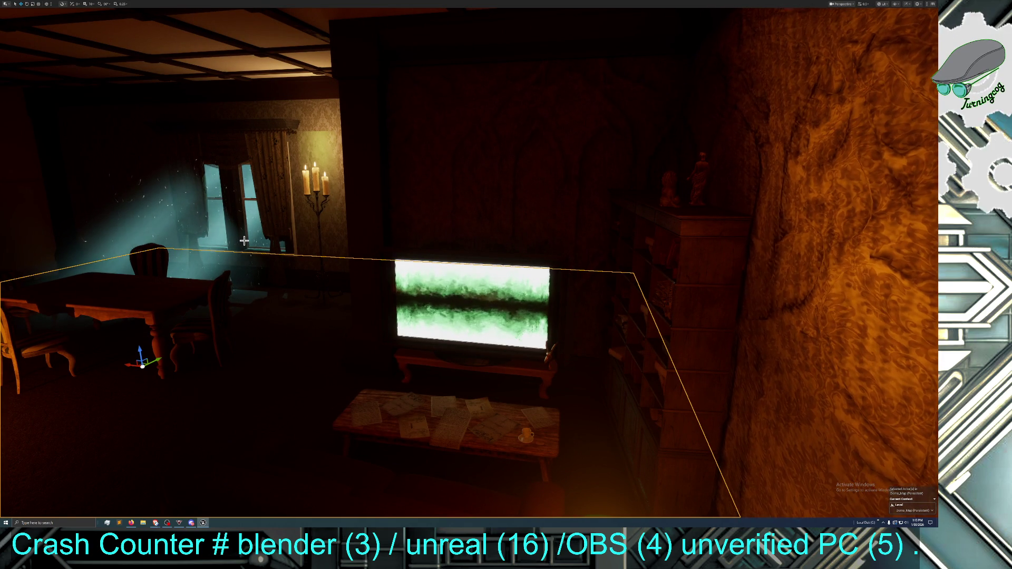
key("F11")
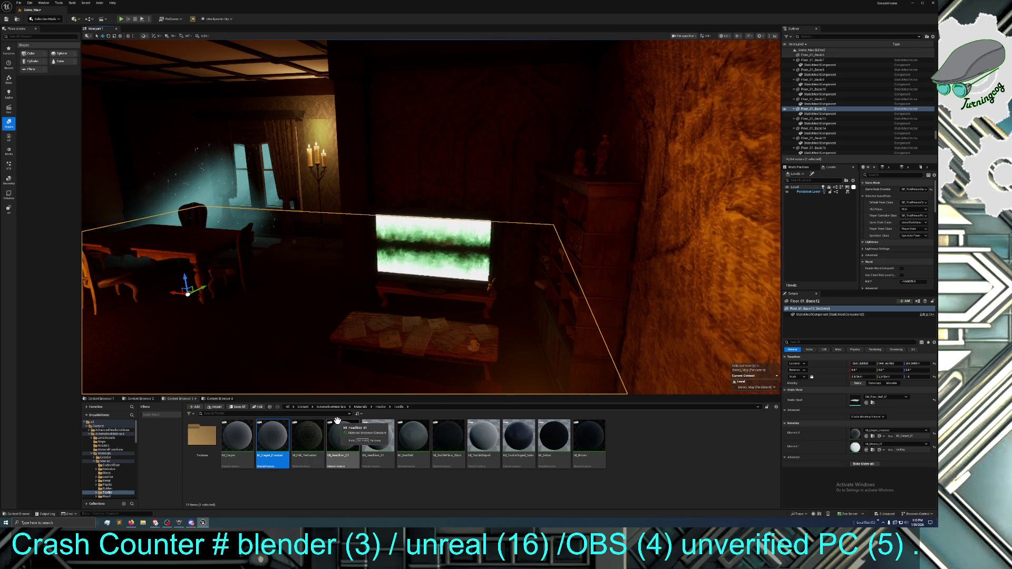
Open M_Carpet_Frenced and set its UV Tile U to 5.0
double_click(281, 434)
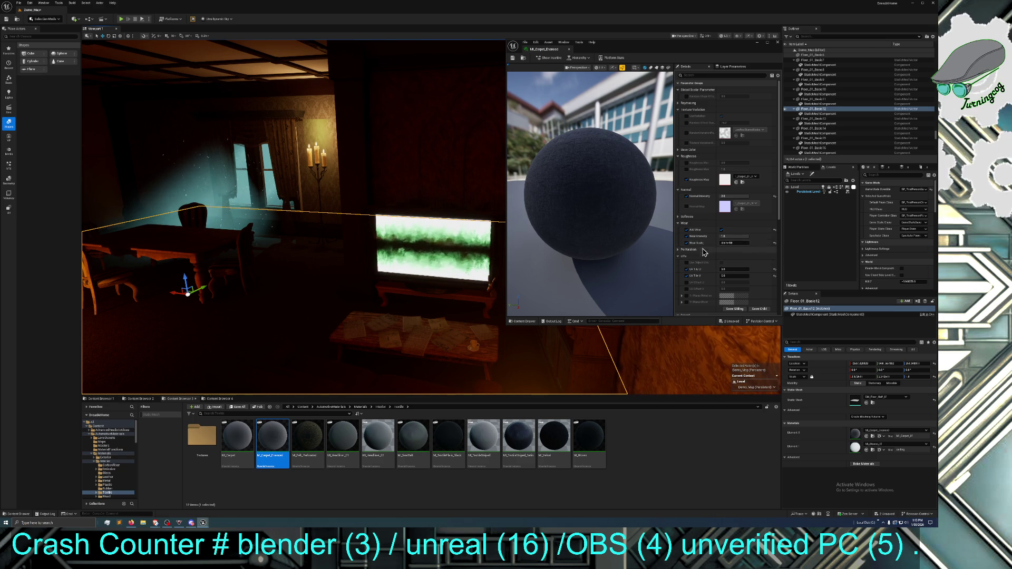
scroll(707, 239, "down", 1)
scroll(707, 239, "down", 1)
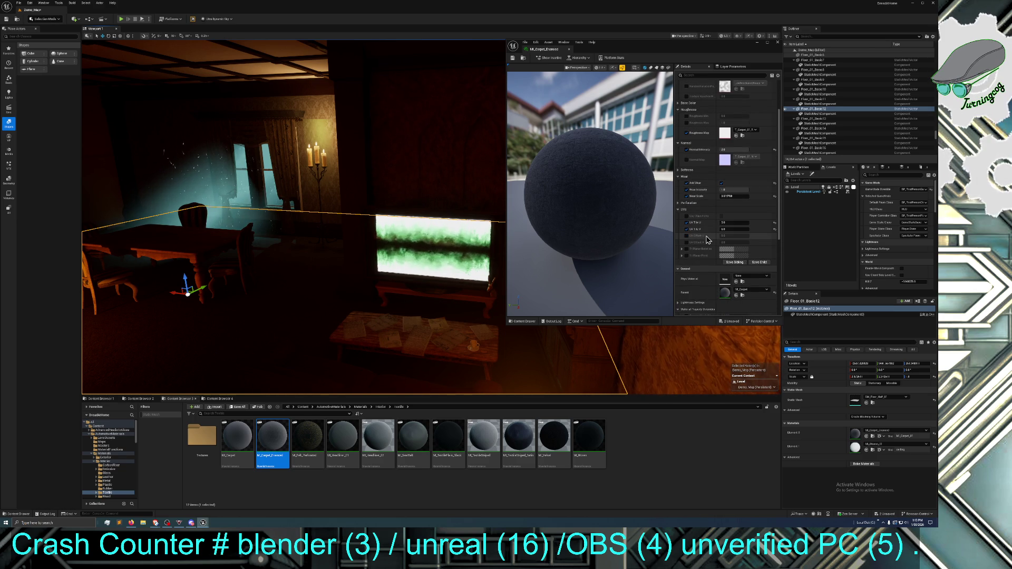
scroll(716, 251, "up", 1)
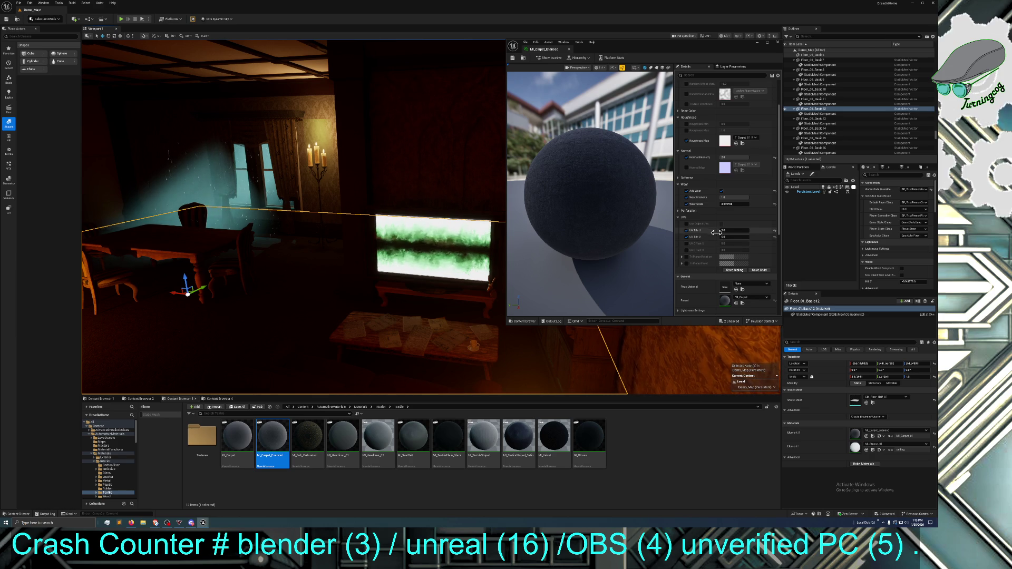
left_click_drag(724, 229, 743, 229)
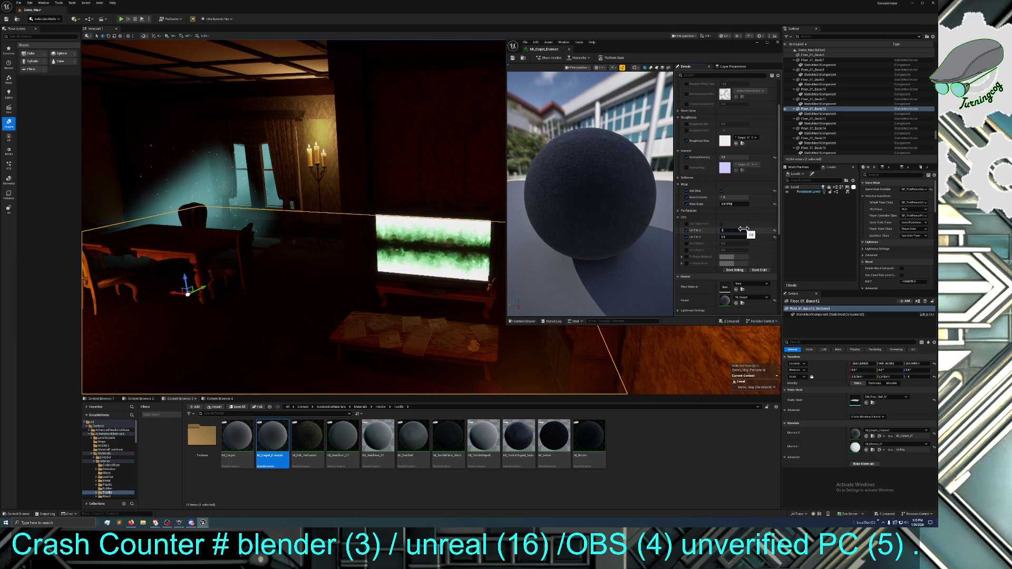
type("5")
left_click(727, 238)
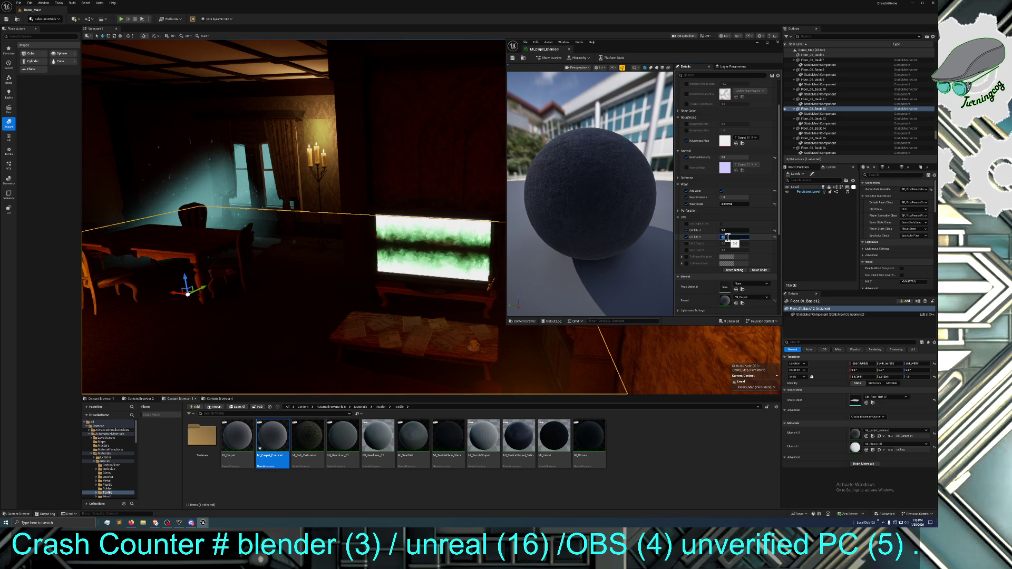
Recheck the UV Tile values, then save and close the carpet material instance
left_click_drag(738, 342, 738, 343)
left_click_drag(391, 259, 390, 259)
left_click(730, 237)
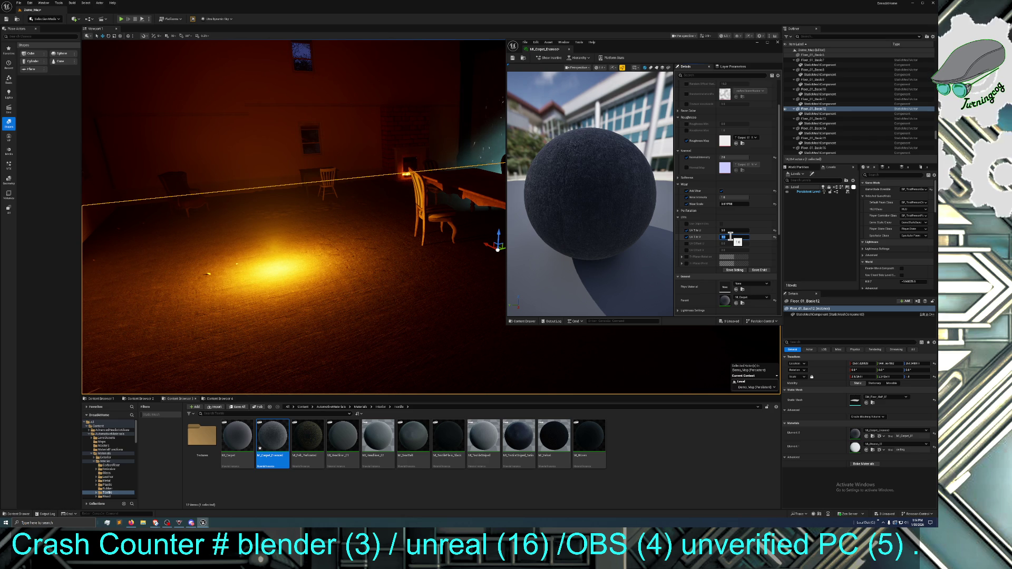
left_click(734, 230)
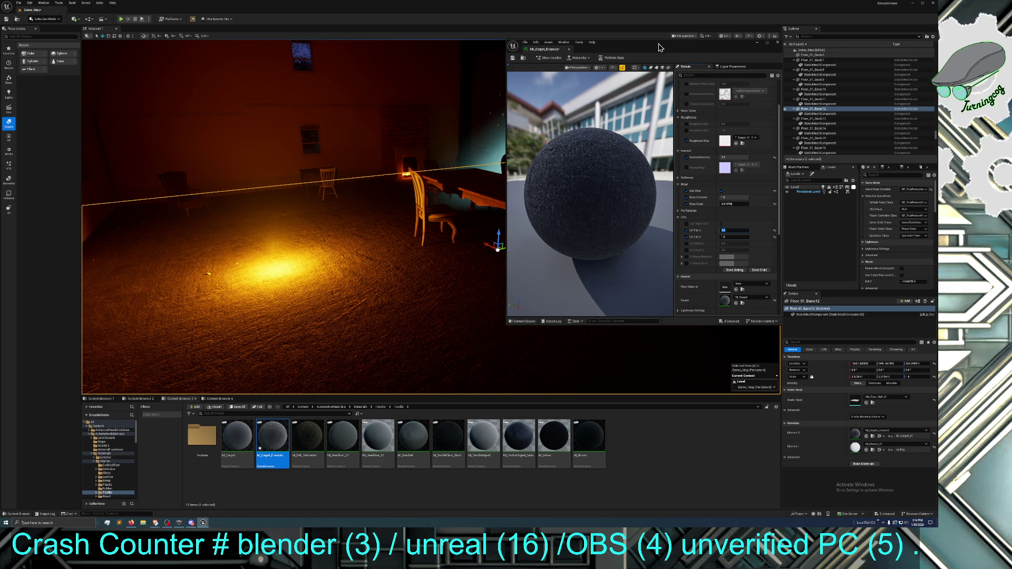
left_click_drag(658, 48, 675, 51)
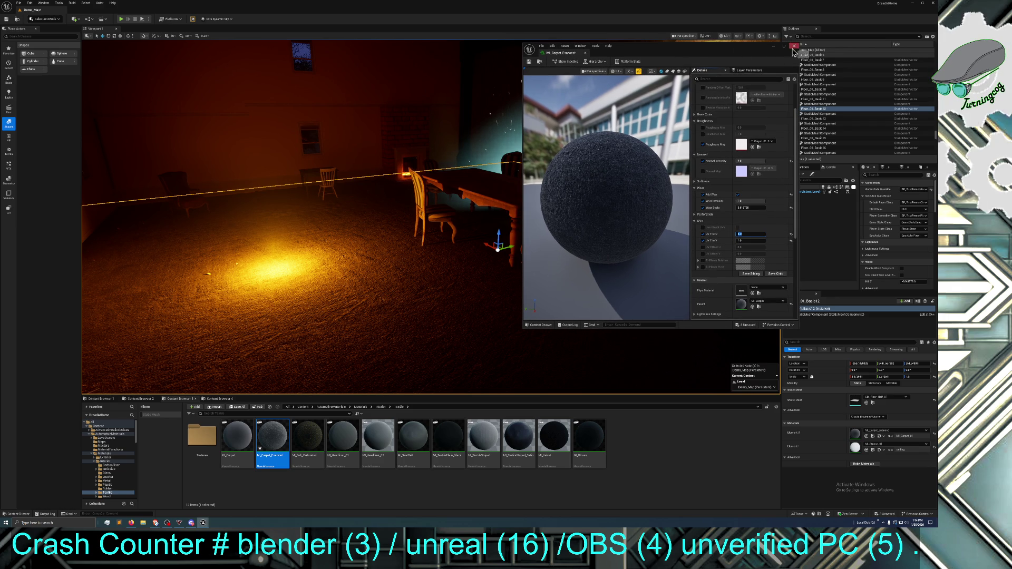
left_click(530, 62)
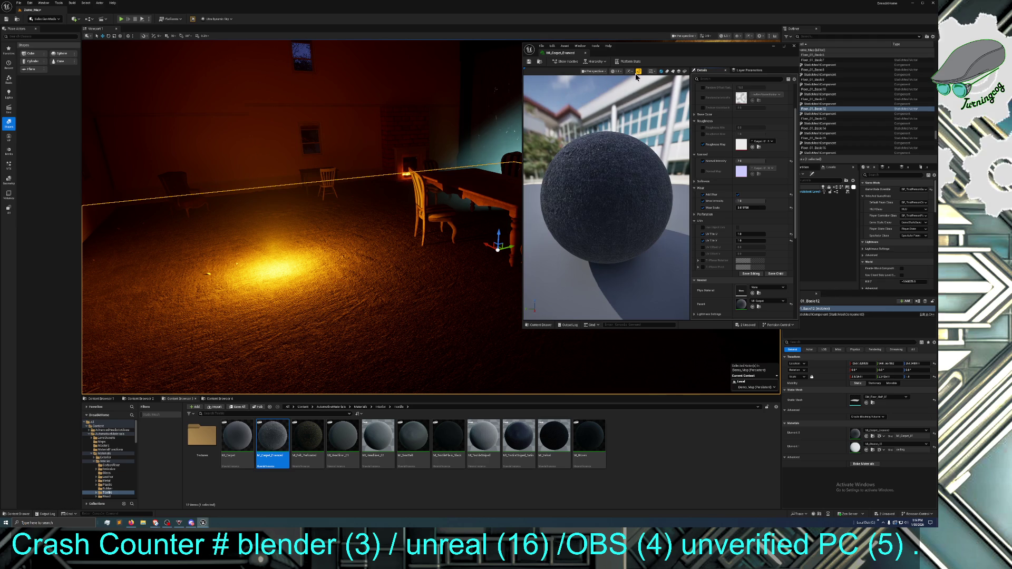
left_click(795, 46)
mouse_move(430, 216)
left_mouse_down()
mouse_move(401, 211)
mouse_move(380, 226)
mouse_move(359, 211)
mouse_move(388, 205)
left_mouse_up()
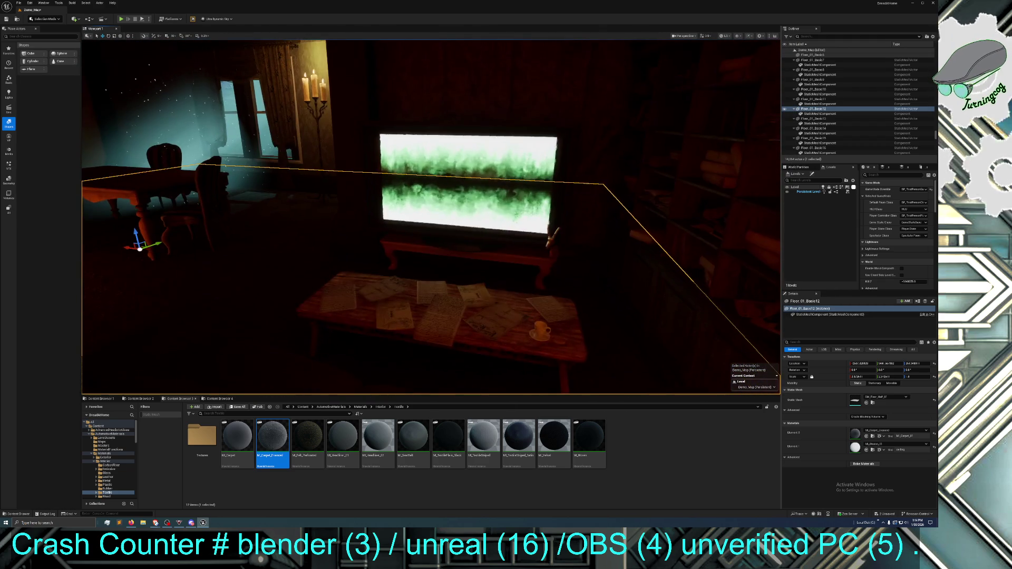
left_click_drag(630, 145, 631, 140)
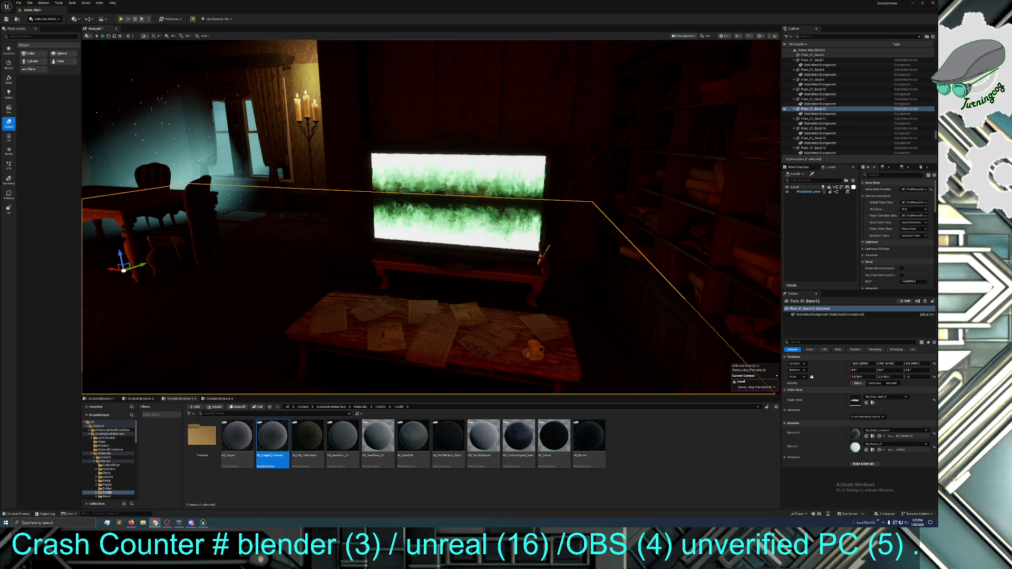
left_click(271, 273)
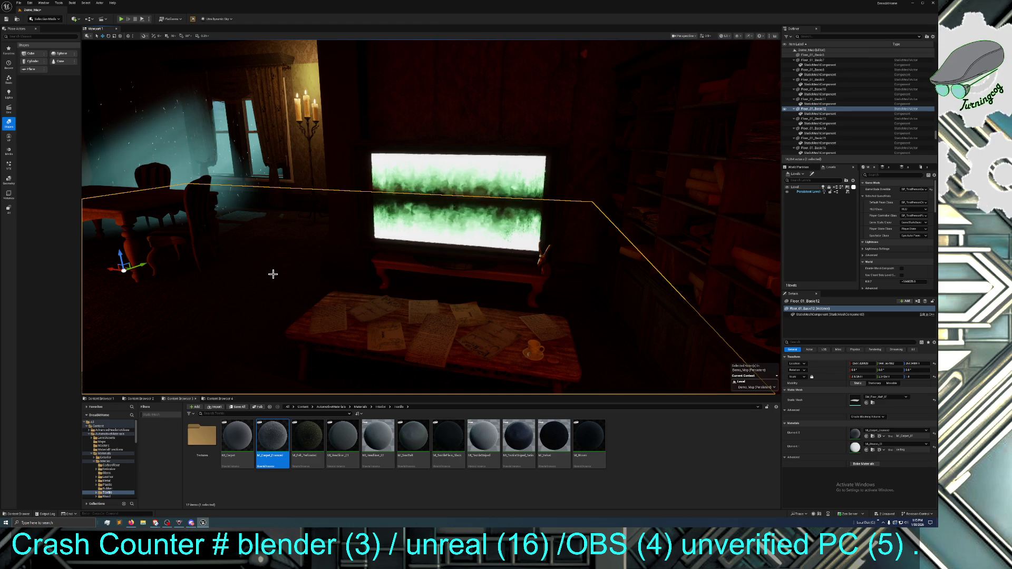
Restore editor icons with G, reframe the camera on the TV, and select Mesh_Picture_35
key("g")
key("g")
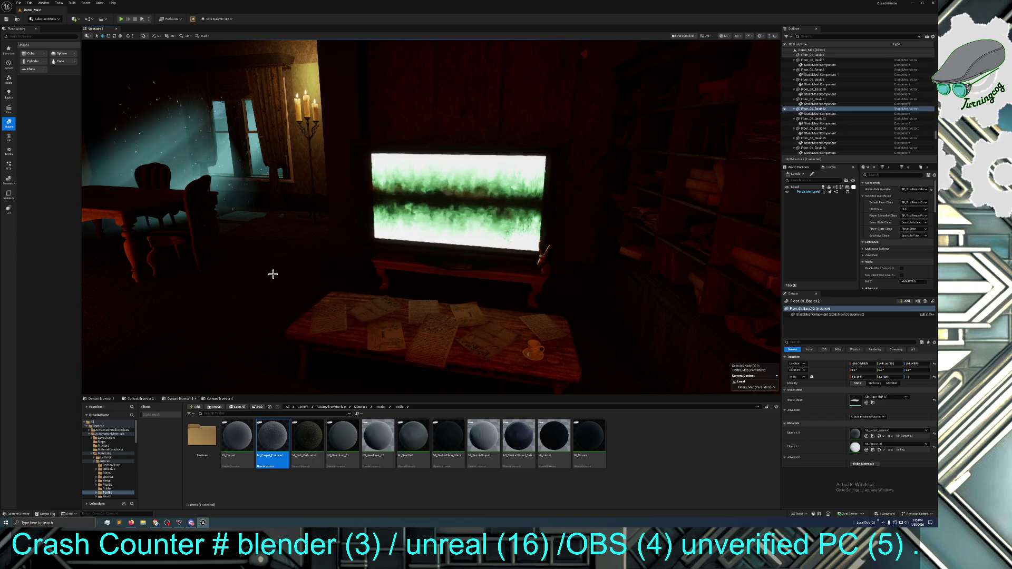
mouse_move(271, 280)
left_mouse_down()
mouse_move(271, 295)
mouse_move(245, 291)
mouse_move(263, 290)
left_mouse_up()
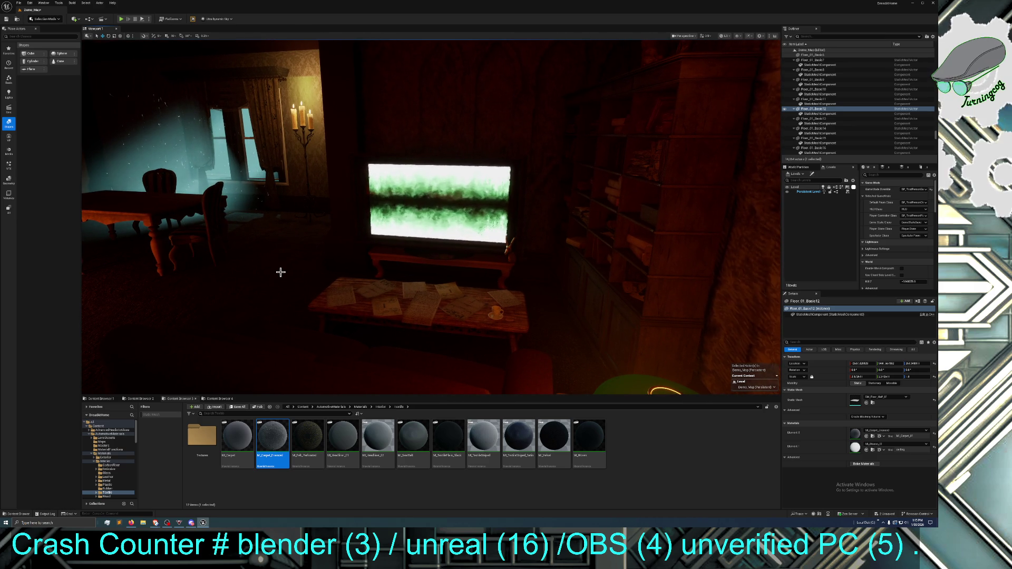
scroll(281, 272, "up", 2)
left_click_drag(280, 272, 284, 267)
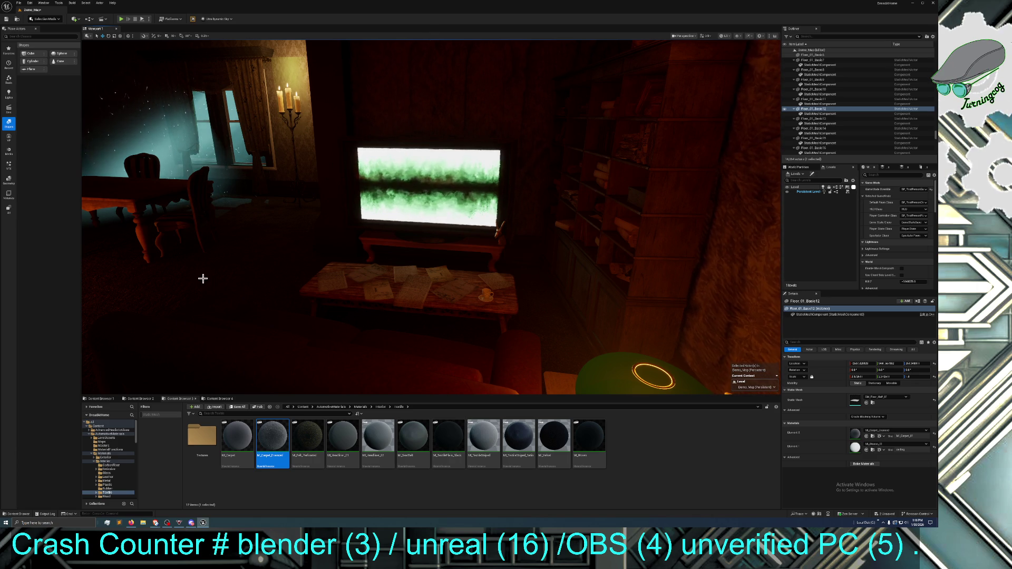
left_click_drag(203, 278, 203, 278)
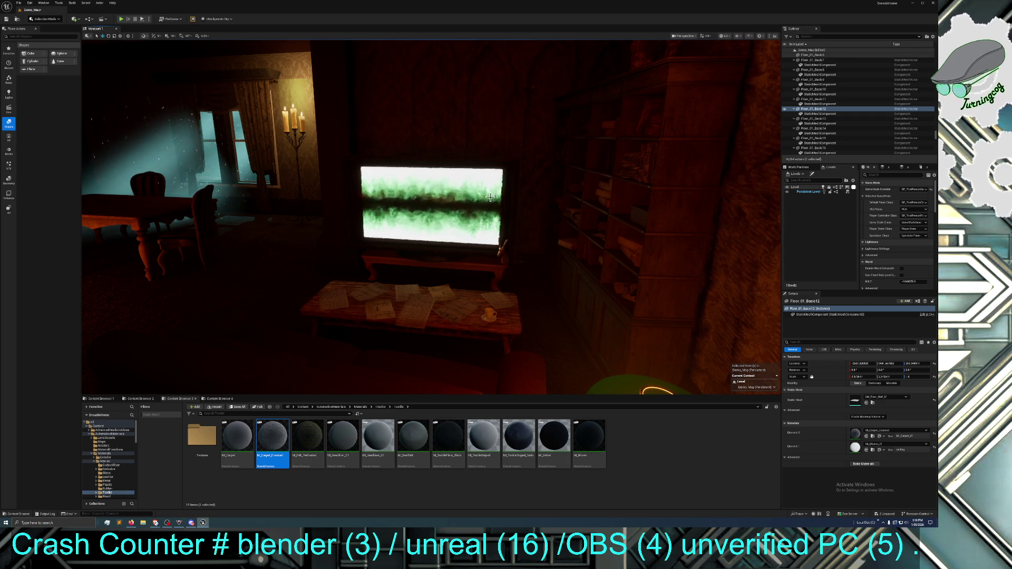
left_click_drag(510, 196, 504, 196)
left_click(477, 205)
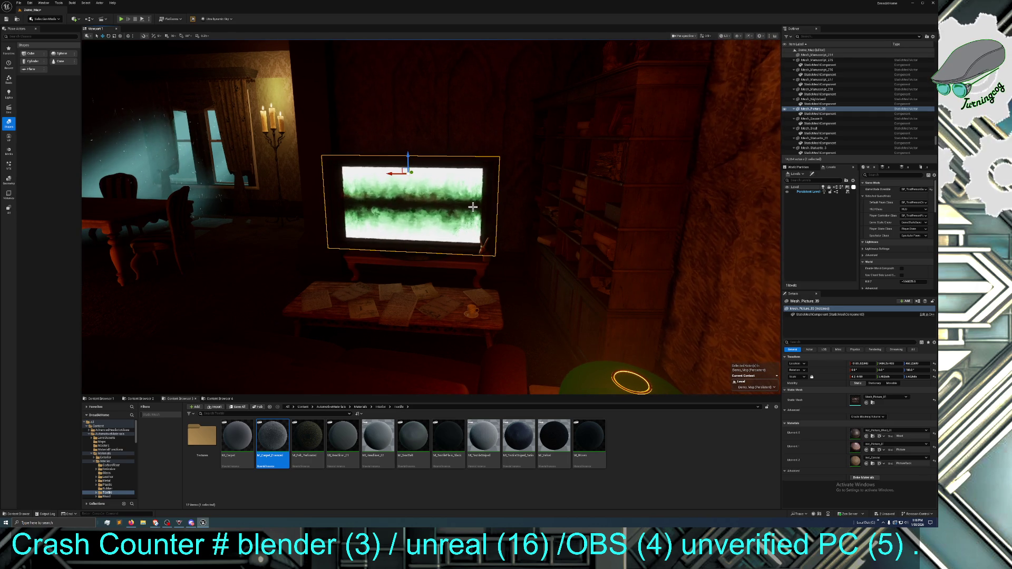
Nudge Mesh_Picture_35 along Y just in front of the TV, then select Floor_01_Basic12
left_click_drag(889, 364, 880, 364)
left_click_drag(416, 170, 413, 170)
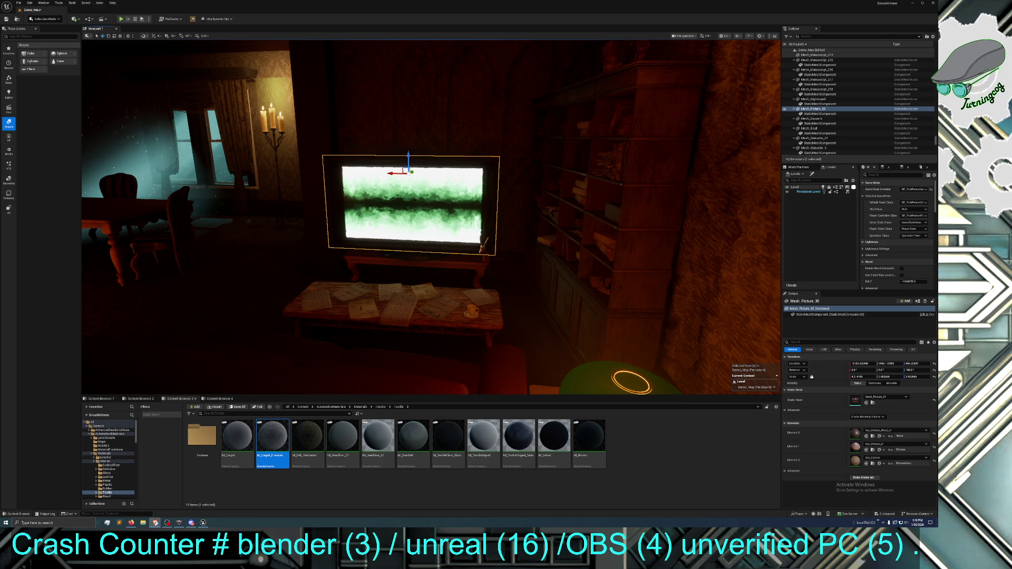
left_click(510, 311)
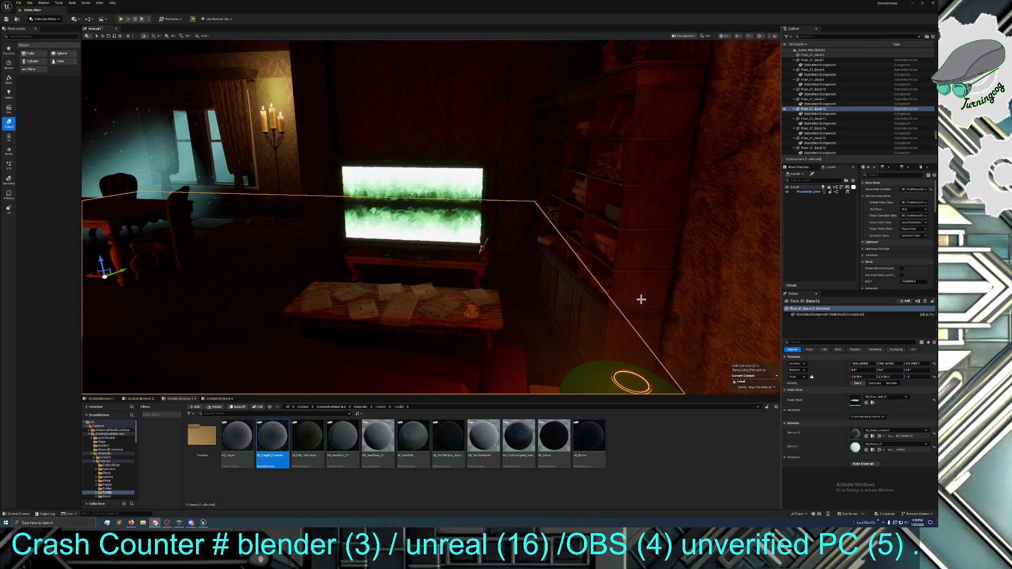
Right-click in the viewport to bring focus back to the editor
right_click(614, 309)
Select Floor_01_Basic17 and browse to its Element 1 stucco material instance
left_click_drag(614, 309, 608, 313)
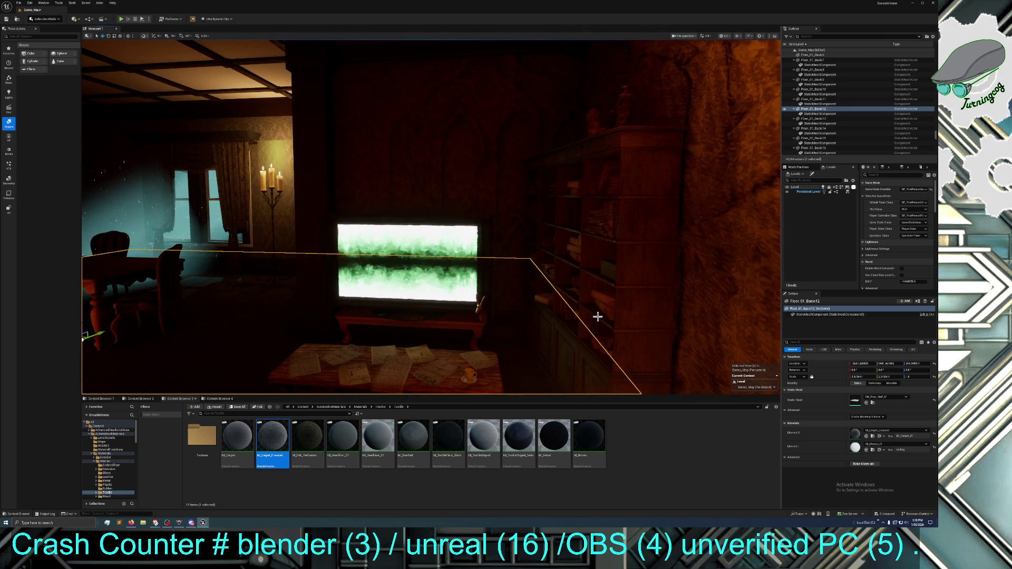
left_click_drag(500, 314, 500, 312)
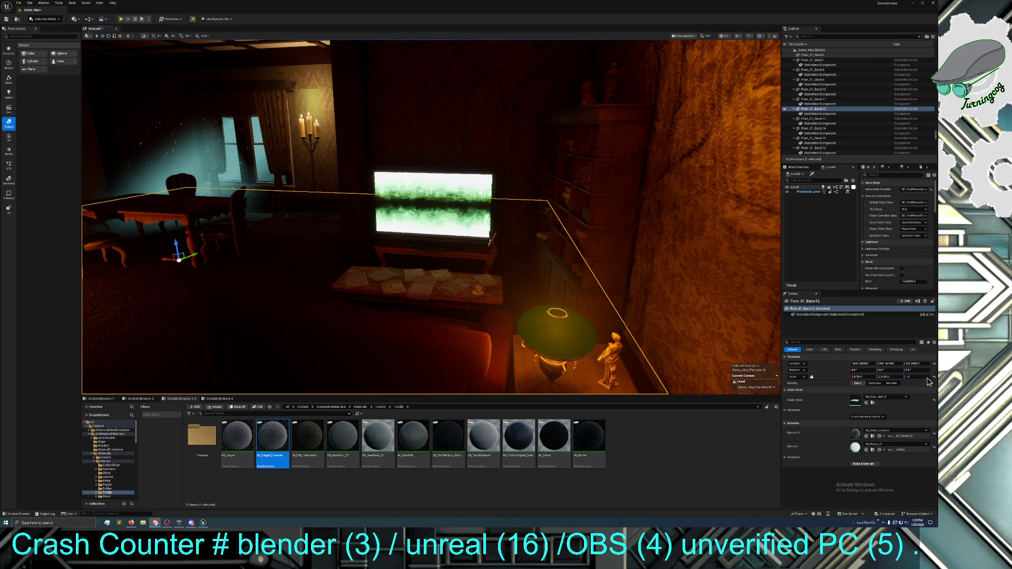
left_click_drag(341, 188, 316, 169)
left_click(311, 101)
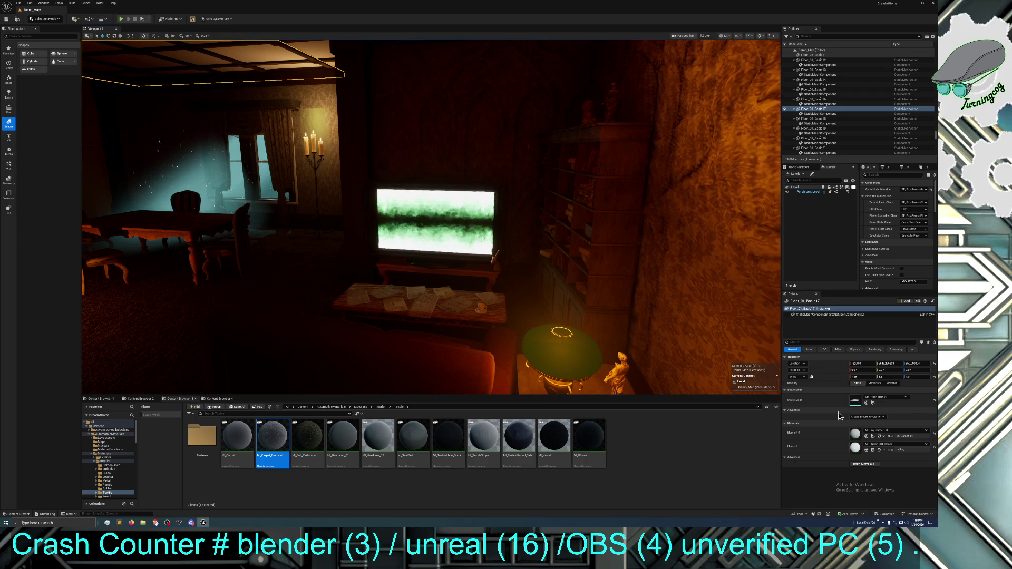
left_click(872, 450)
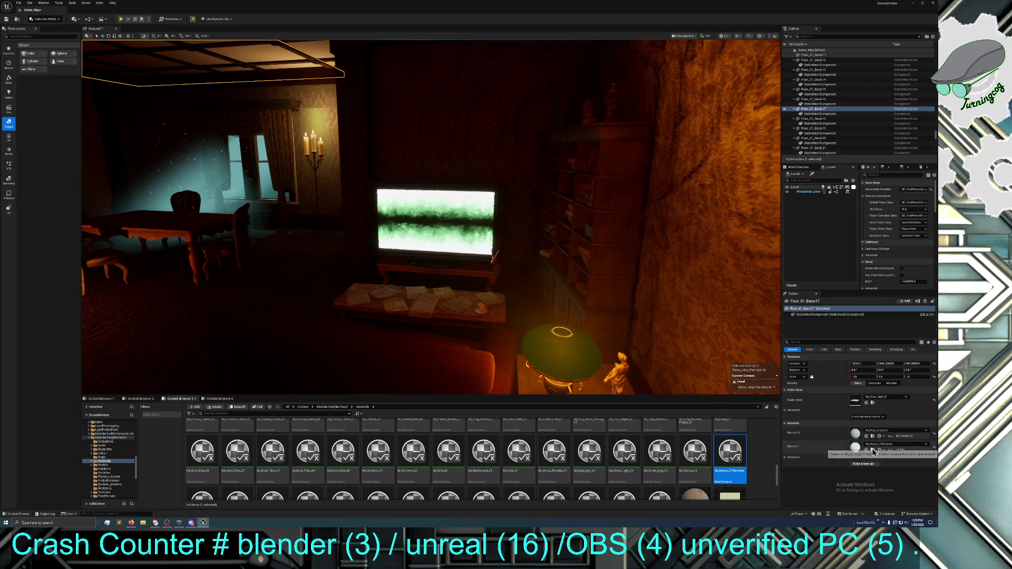
Open MI_Stucco_01Entrance and enable its Normal texture override
double_click(739, 455)
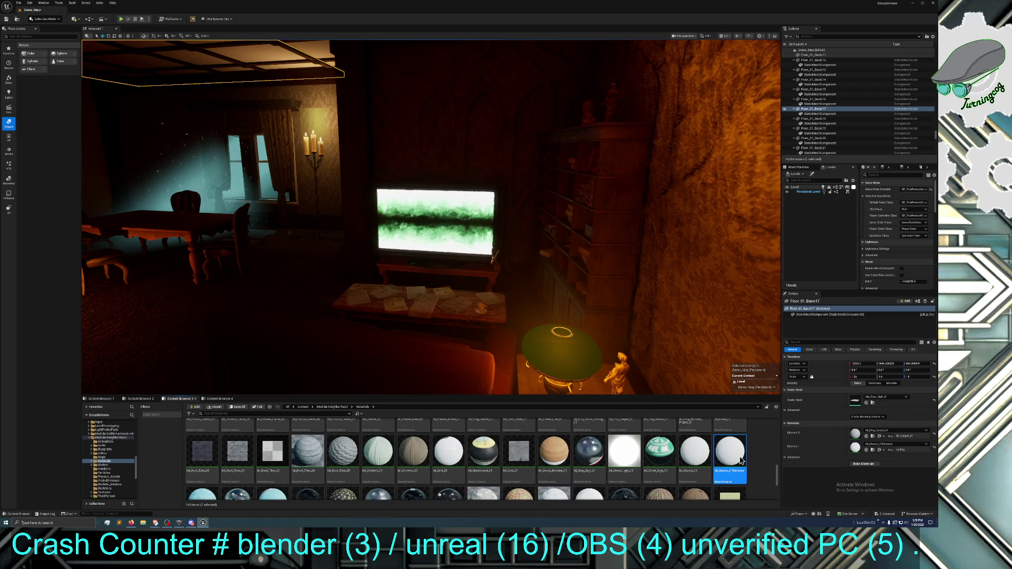
left_click_drag(613, 159, 494, 122)
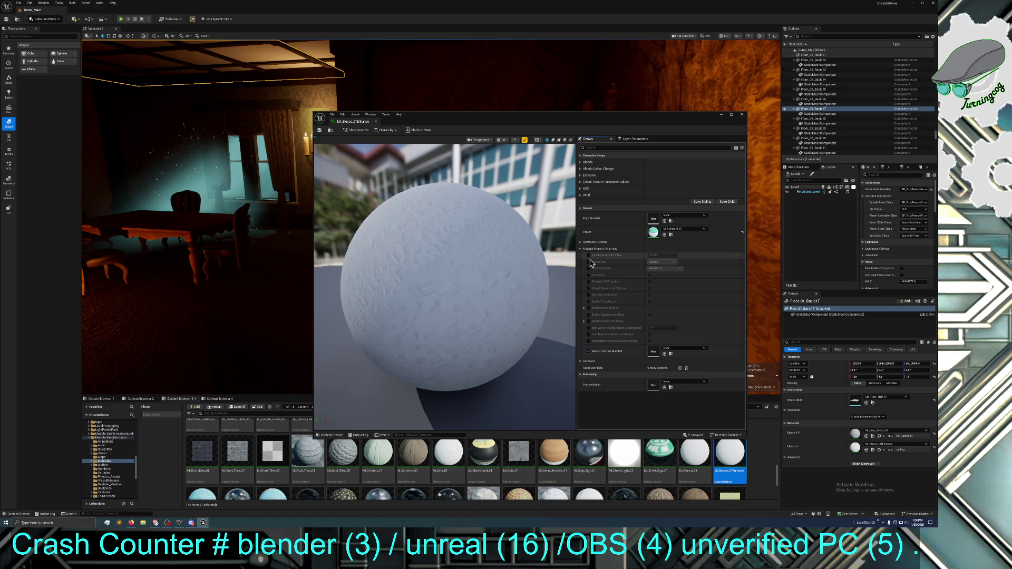
left_click(582, 182)
left_click(588, 192)
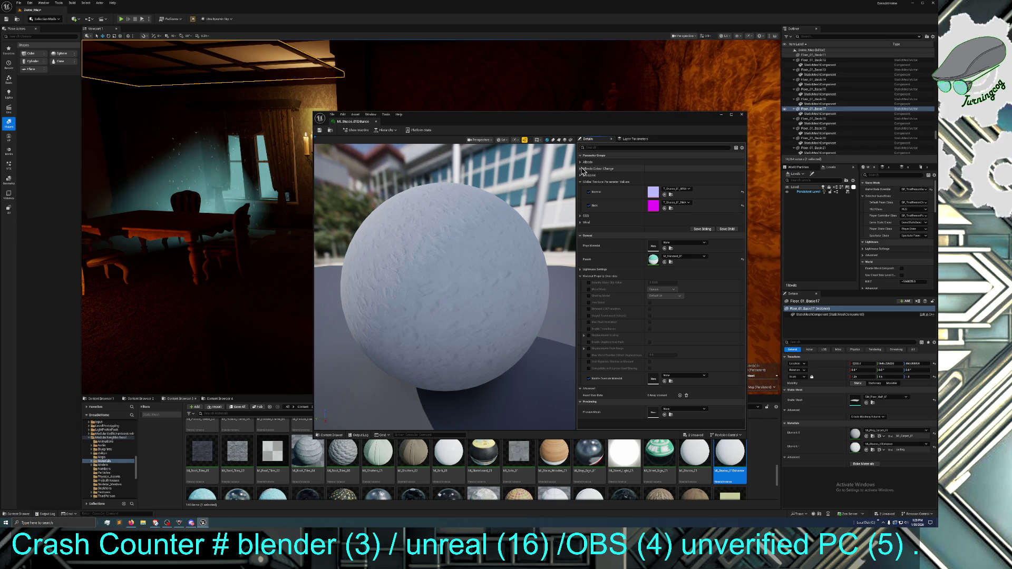
Raise the Albedo UV scale from 2.0 to 5, save, and list the unsaved assets
left_click(581, 161)
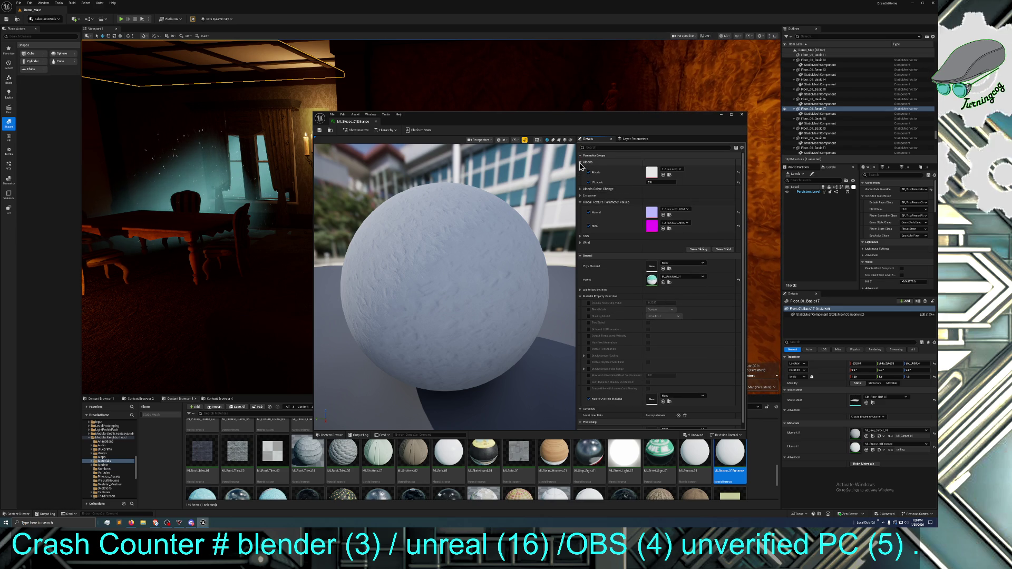
left_click(663, 182)
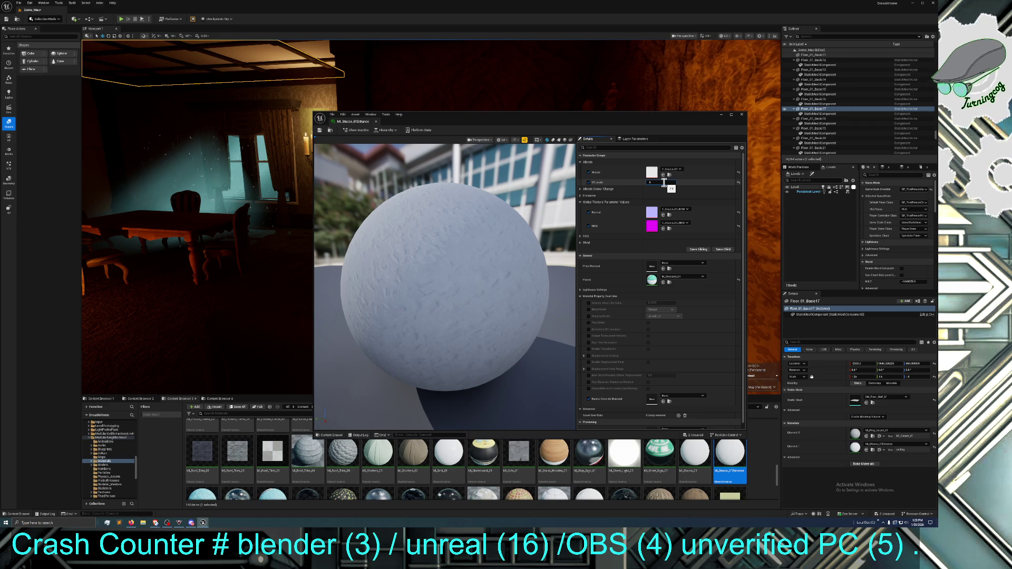
key("Return")
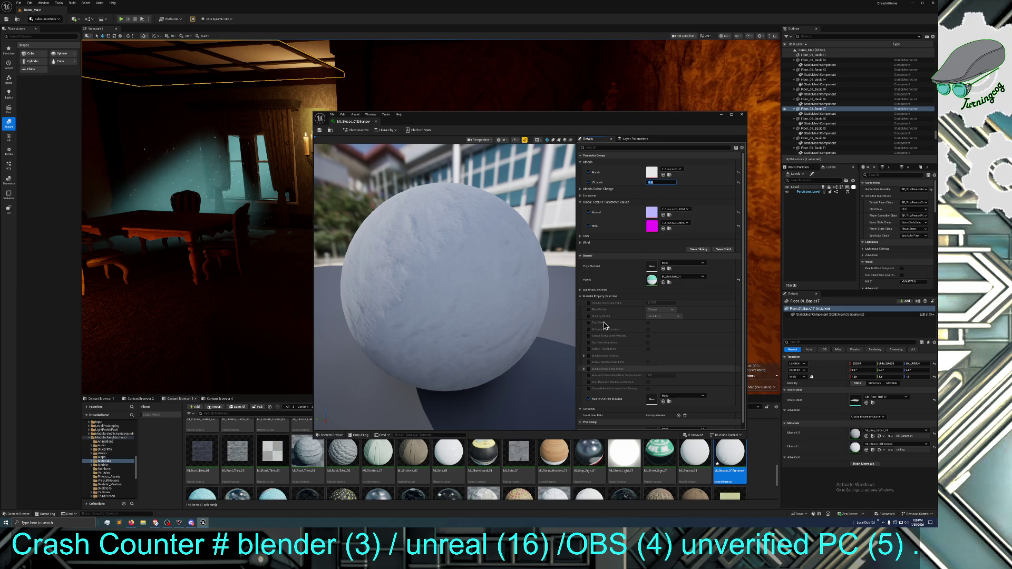
left_click(319, 130)
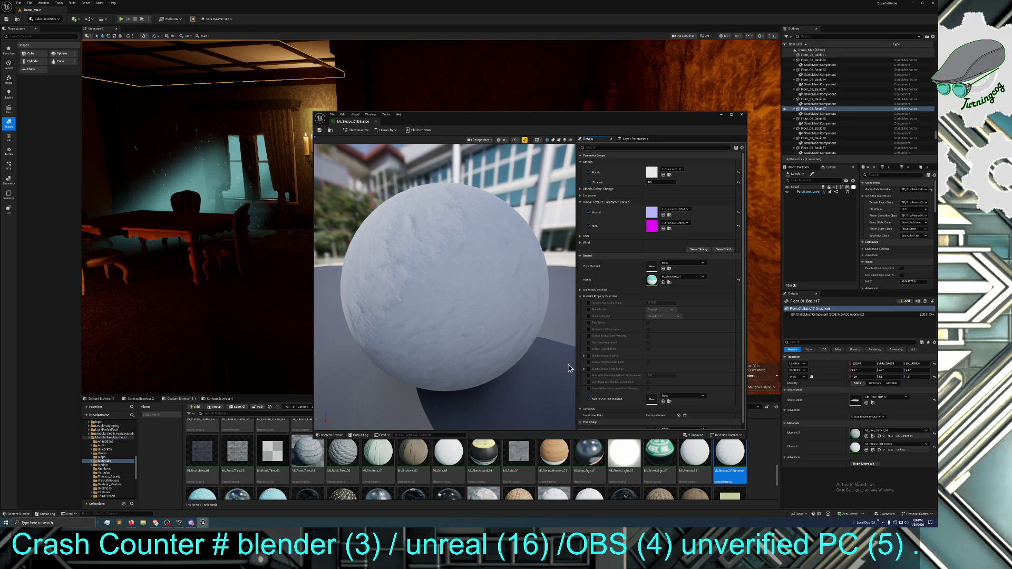
left_click(693, 436)
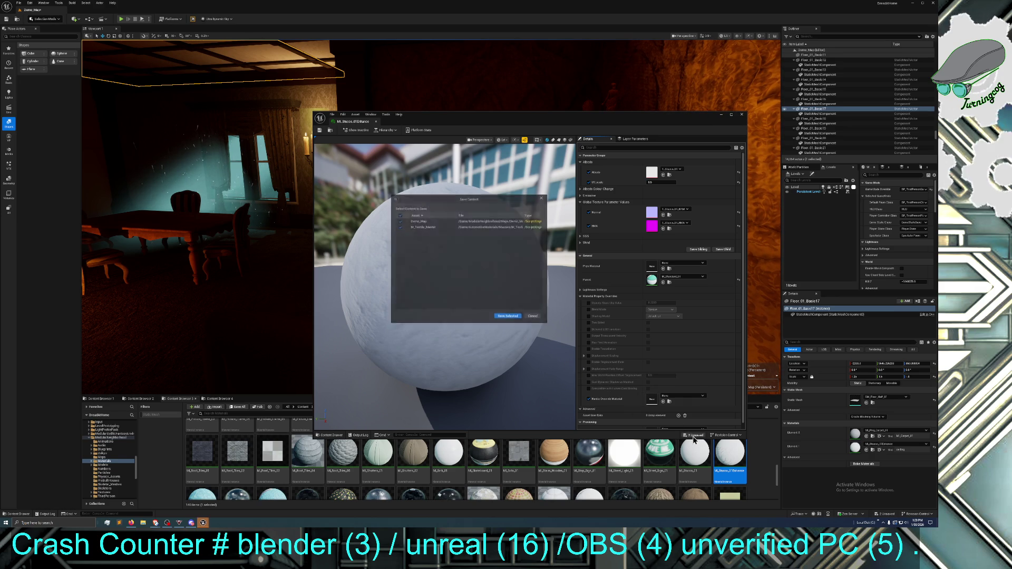
Save the map and remaining assets, then set the stucco scale to 1
left_click(509, 316)
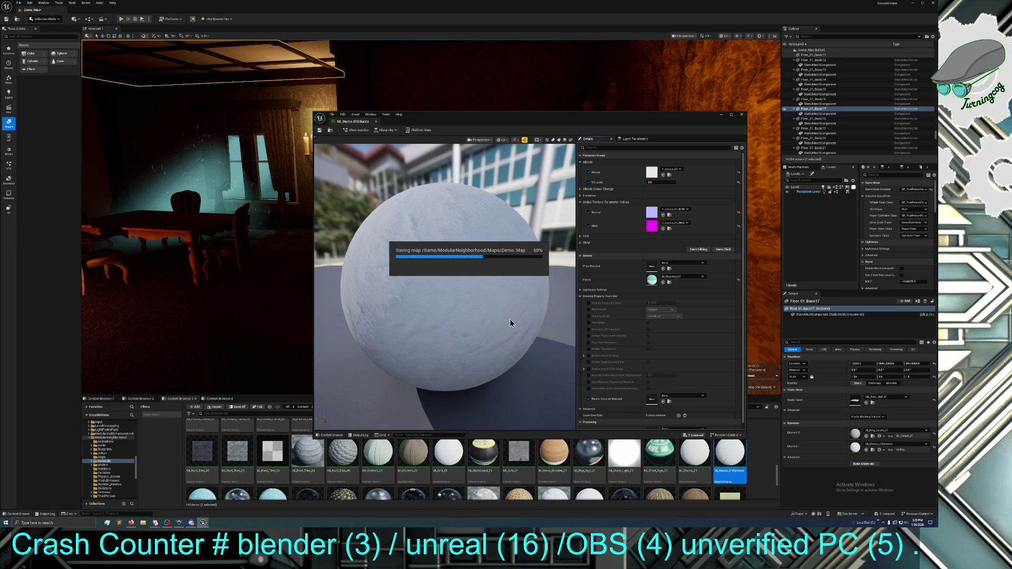
mouse_move(311, 238)
left_mouse_down()
mouse_move(313, 195)
mouse_move(321, 213)
mouse_move(287, 215)
left_mouse_up()
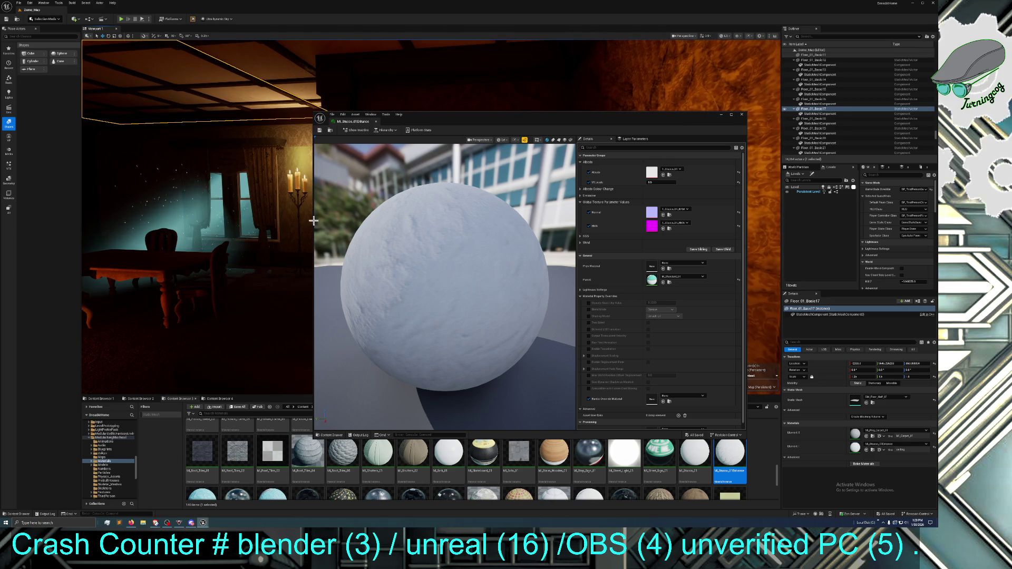
left_click(655, 182)
type("1")
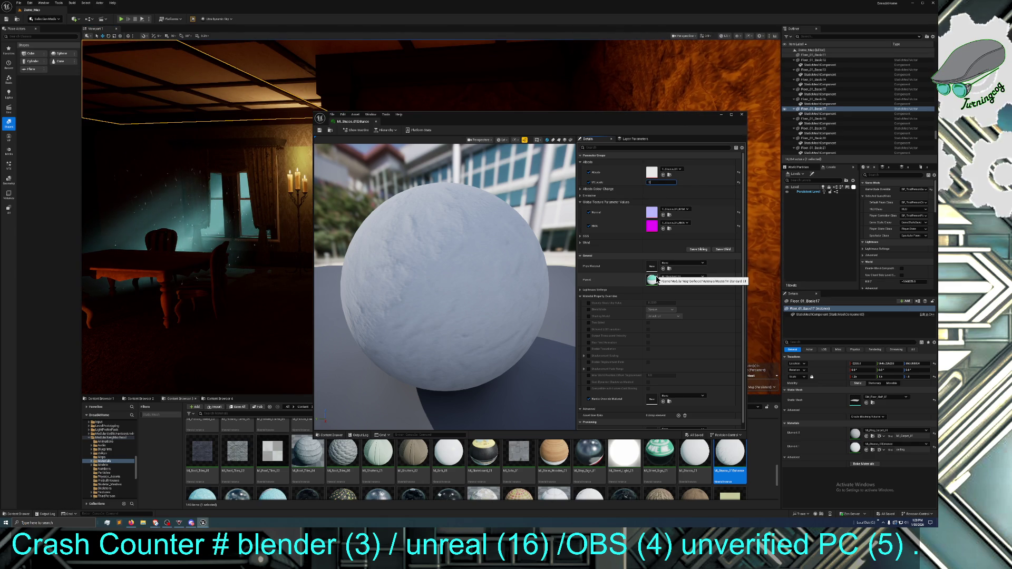
key("Return")
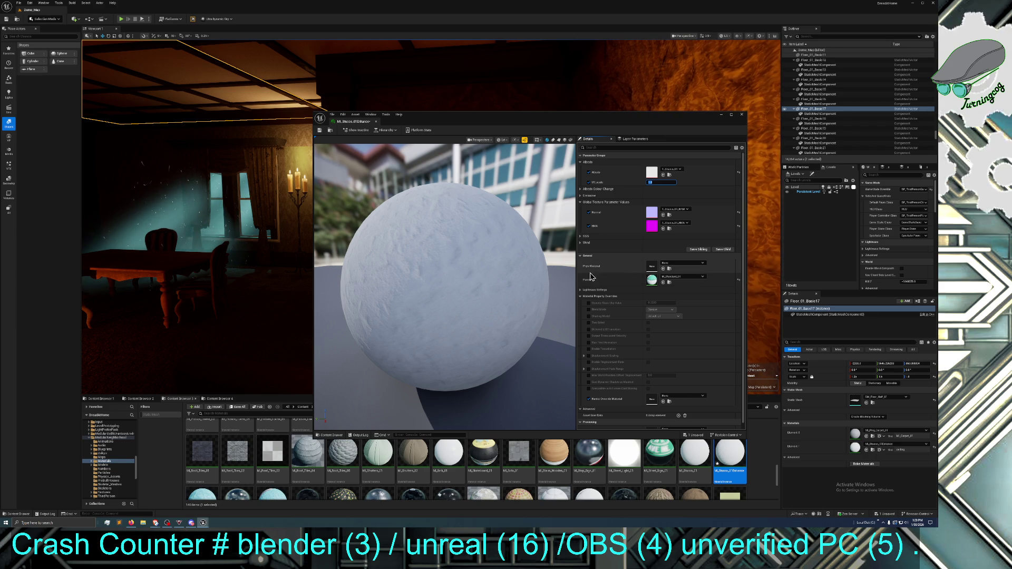
Save the stucco material instance and close its editor
left_click(319, 130)
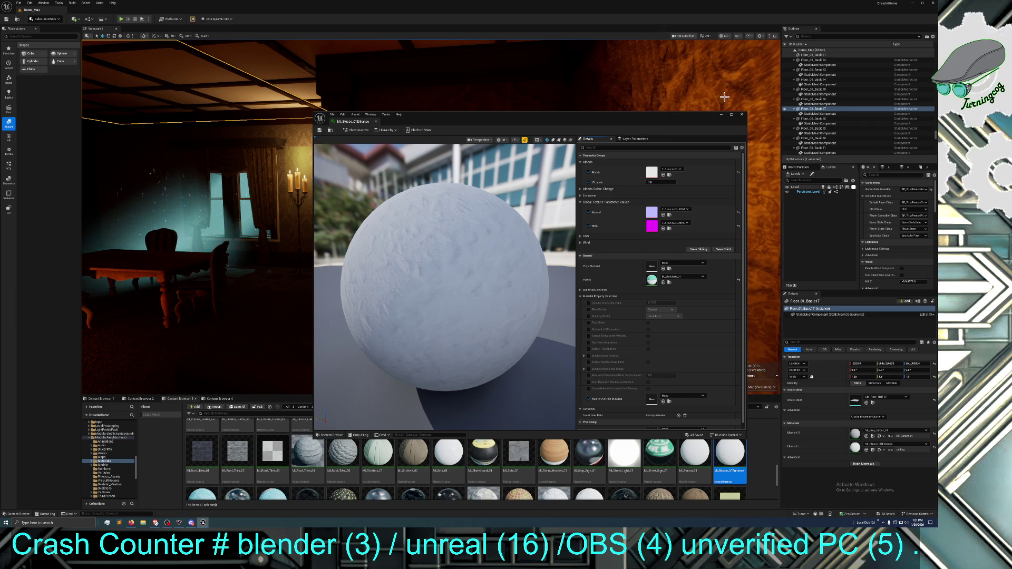
left_click(744, 118)
mouse_move(497, 181)
left_mouse_down()
mouse_move(497, 153)
mouse_move(506, 200)
mouse_move(477, 166)
left_mouse_up()
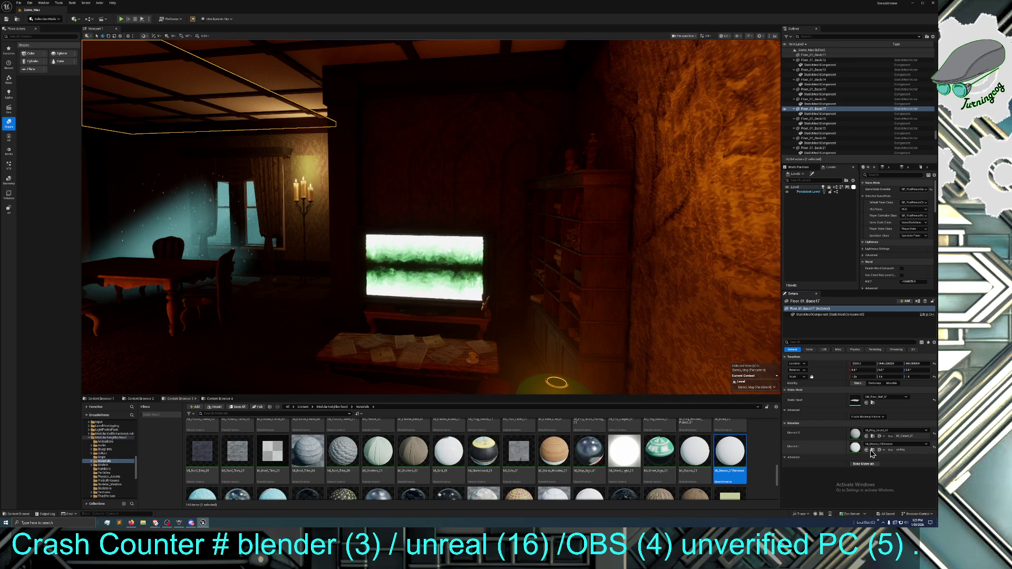
Reopen MI_Stucco_01Entrance and browse to its parent M_Standard_01 in the Master materials folder
double_click(720, 454)
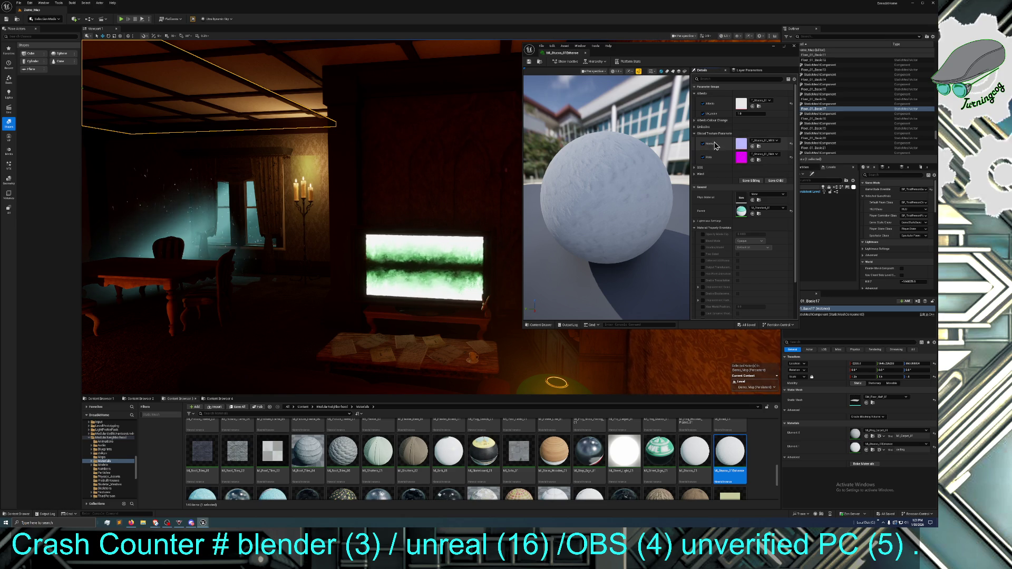
scroll(747, 238, "down", 3)
scroll(748, 239, "down", 1)
scroll(747, 238, "up", 2)
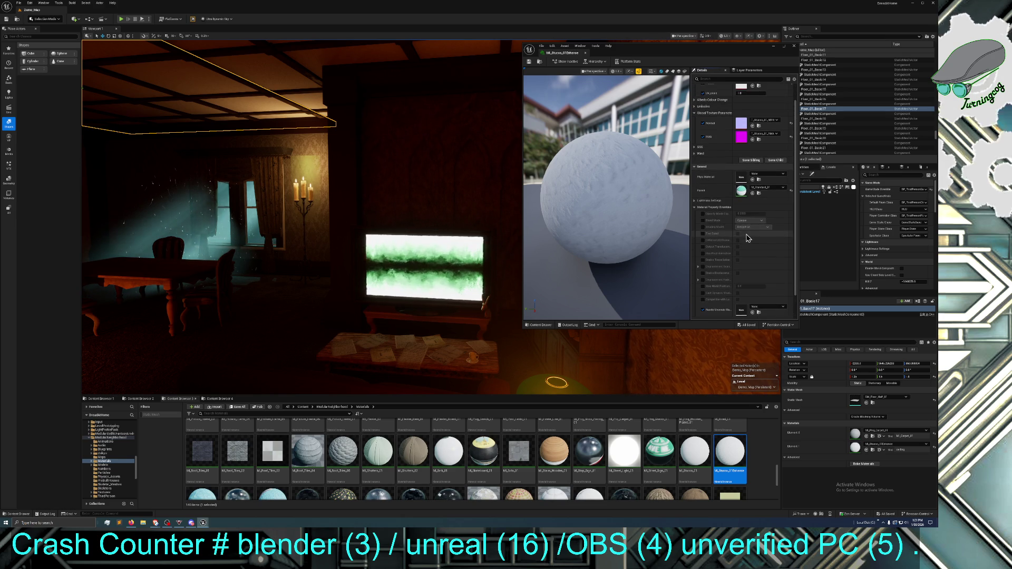
left_click(759, 195)
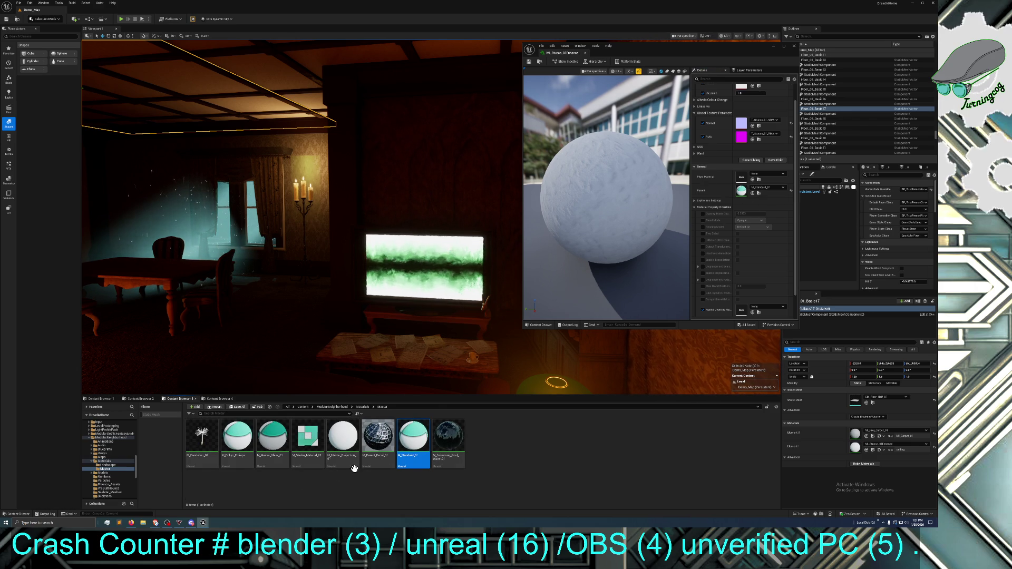
Open M_Standard_01's node graph and add a Multiply node via 'mult' search
double_click(426, 440)
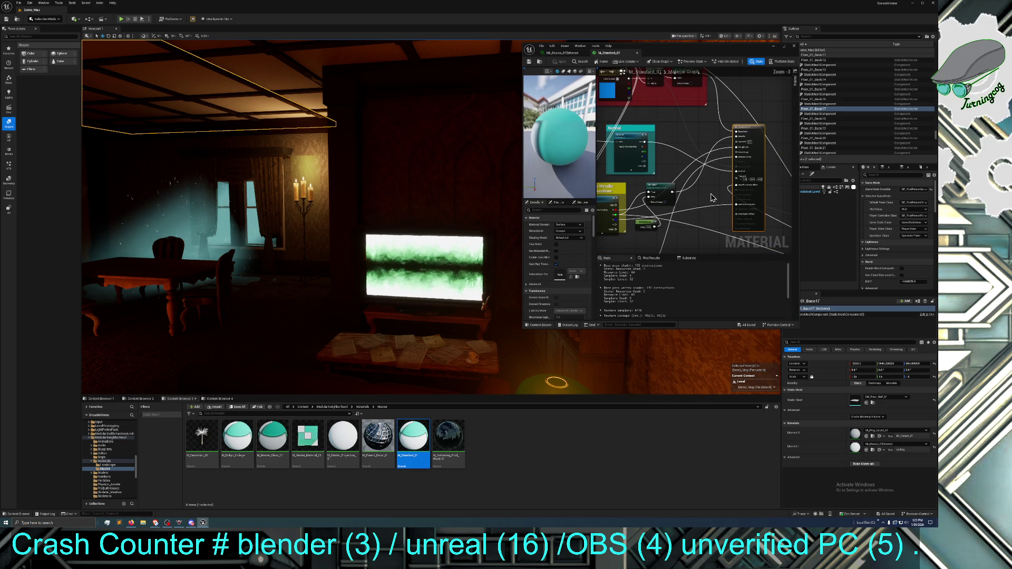
right_click(706, 183)
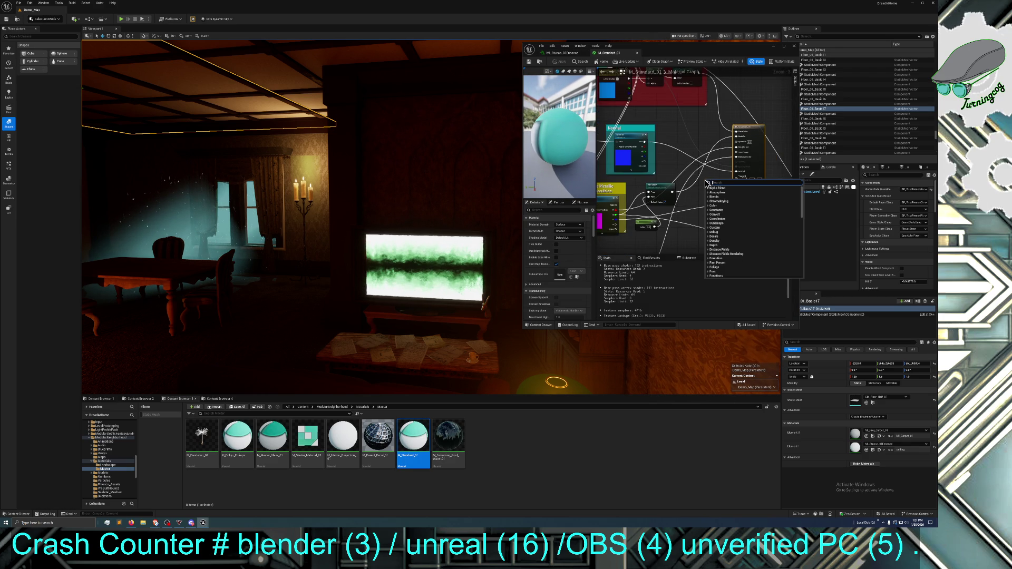
type("mult")
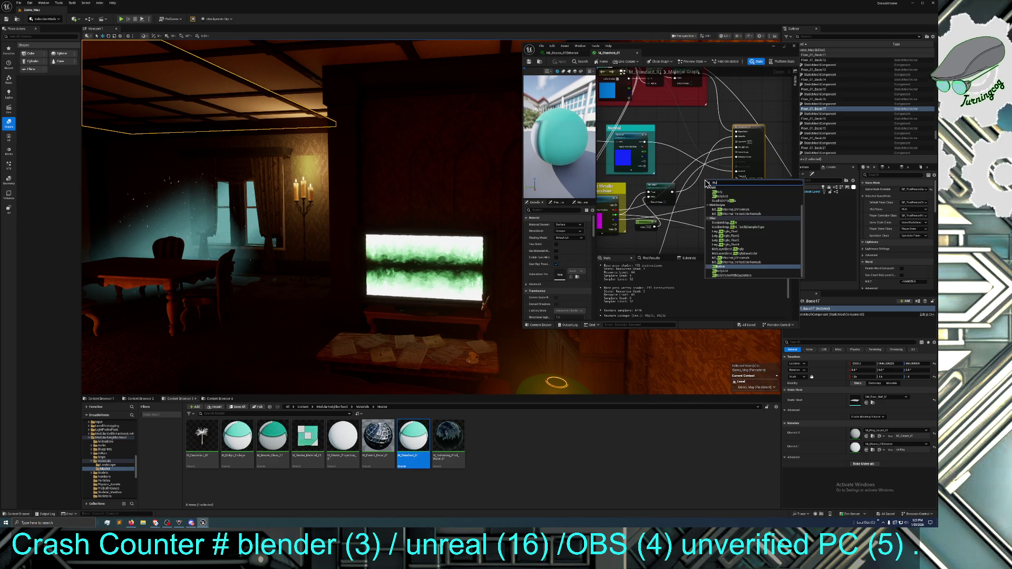
key("Return")
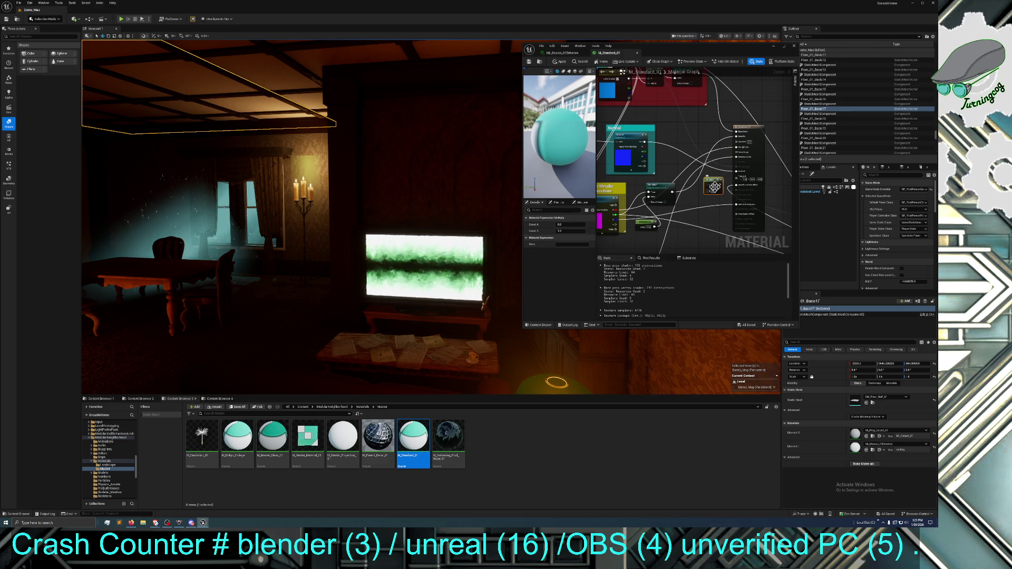
Search 'param' in the node palette and add a VectorParameter node
right_click(714, 185)
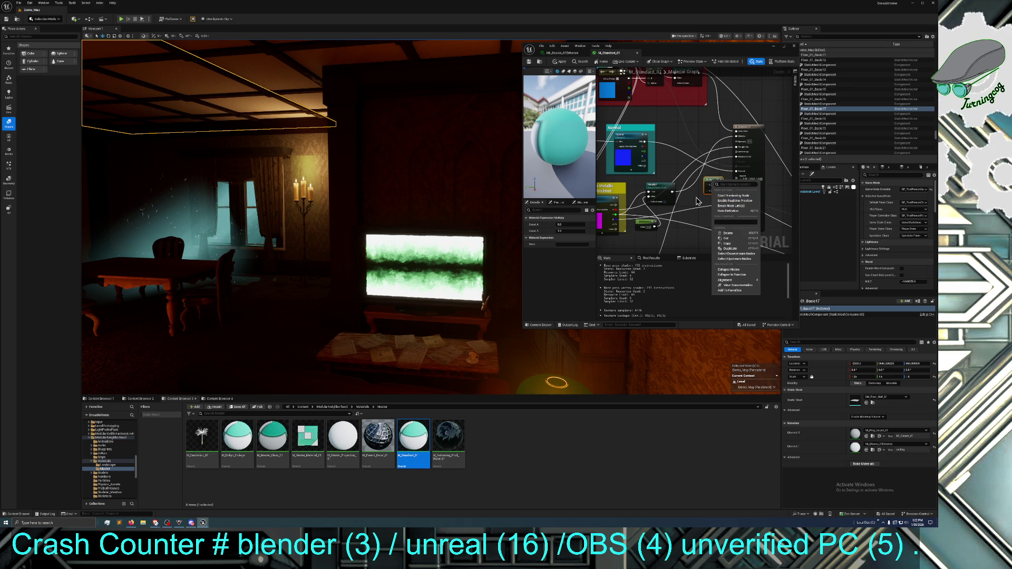
left_click(711, 182)
right_click(714, 182)
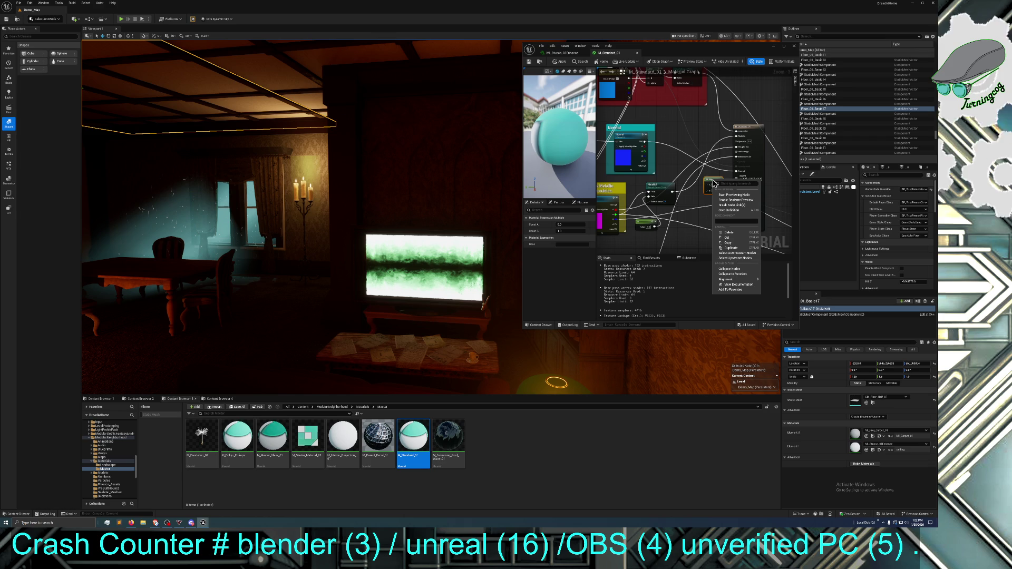
right_click(690, 207)
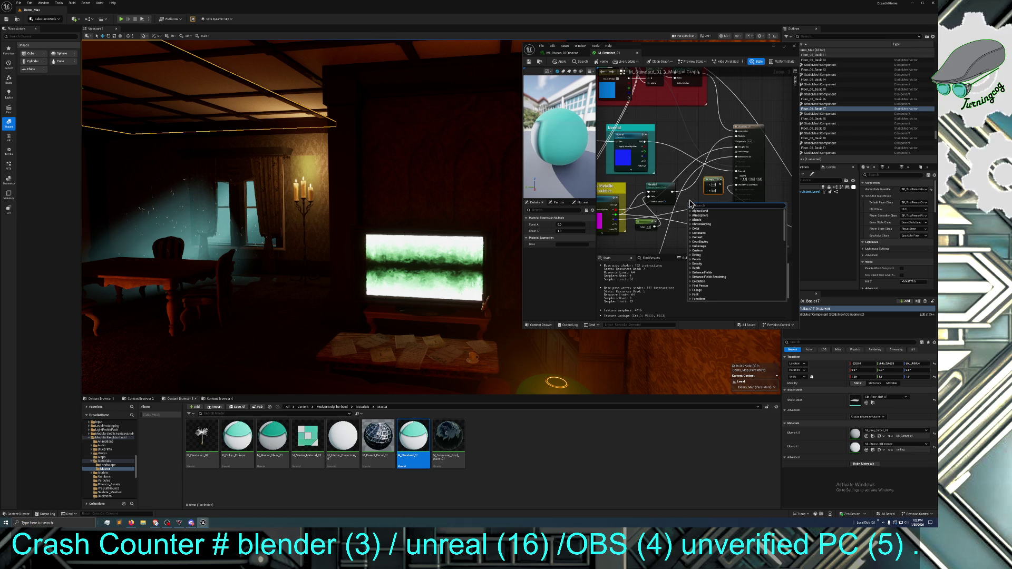
type("param")
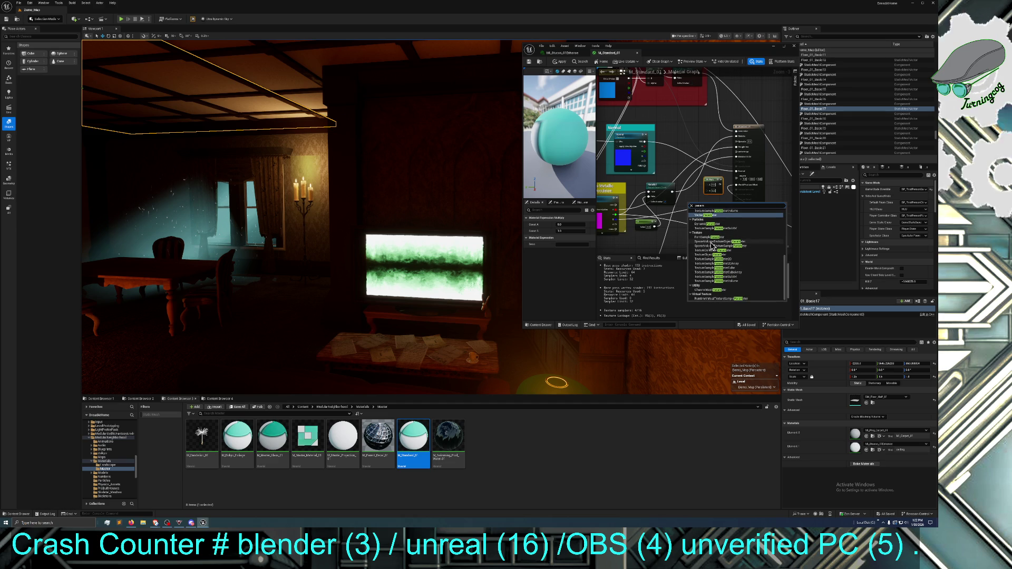
left_click(709, 216)
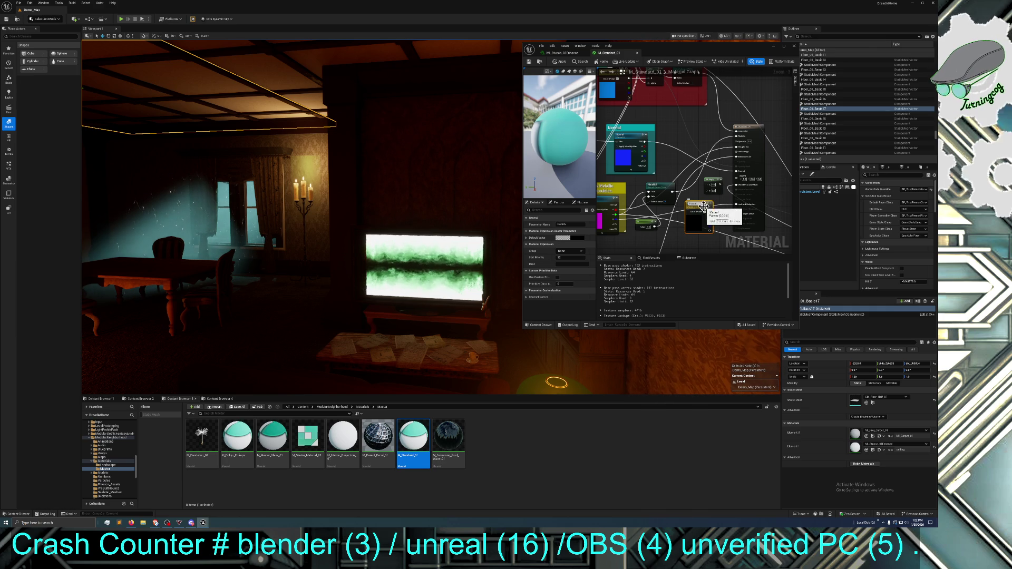
Delete the Param node and switch to the browser playing the YouTube video
key("Delete")
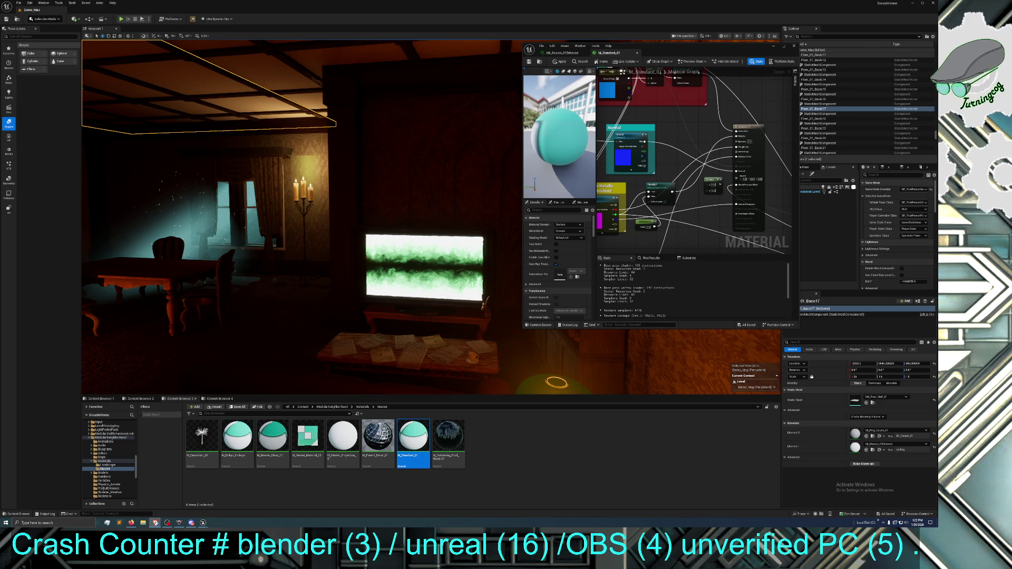
key("alt+Tab")
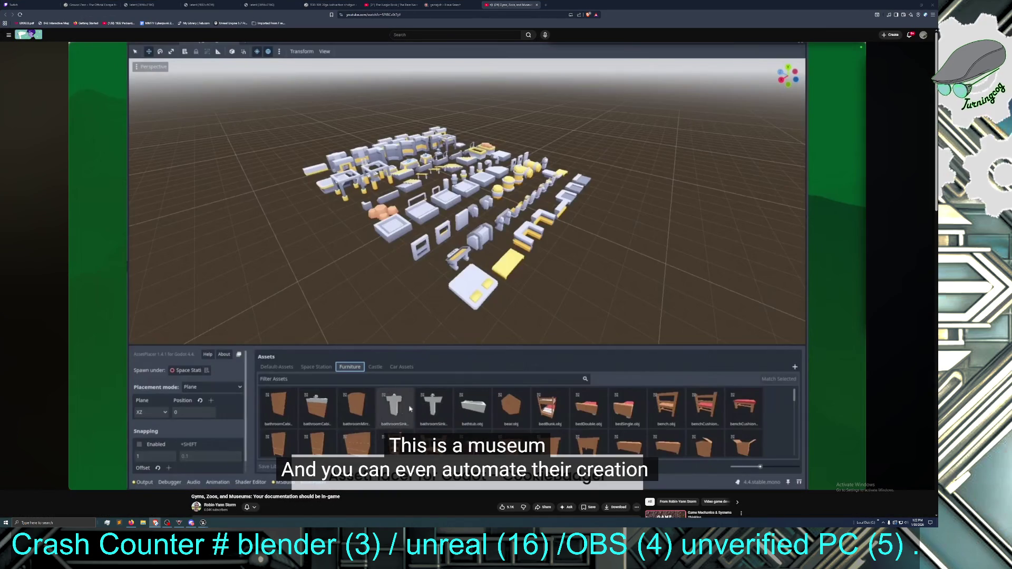
Skip to the 'Why do we need in-game documentation?' chapter, around 1:30
mouse_move(253, 447)
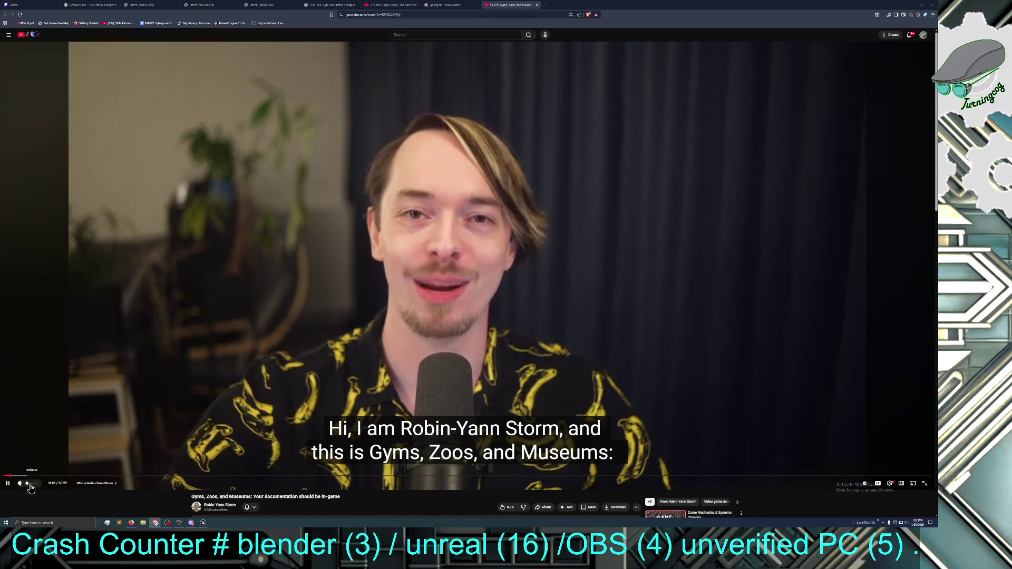
mouse_move(34, 490)
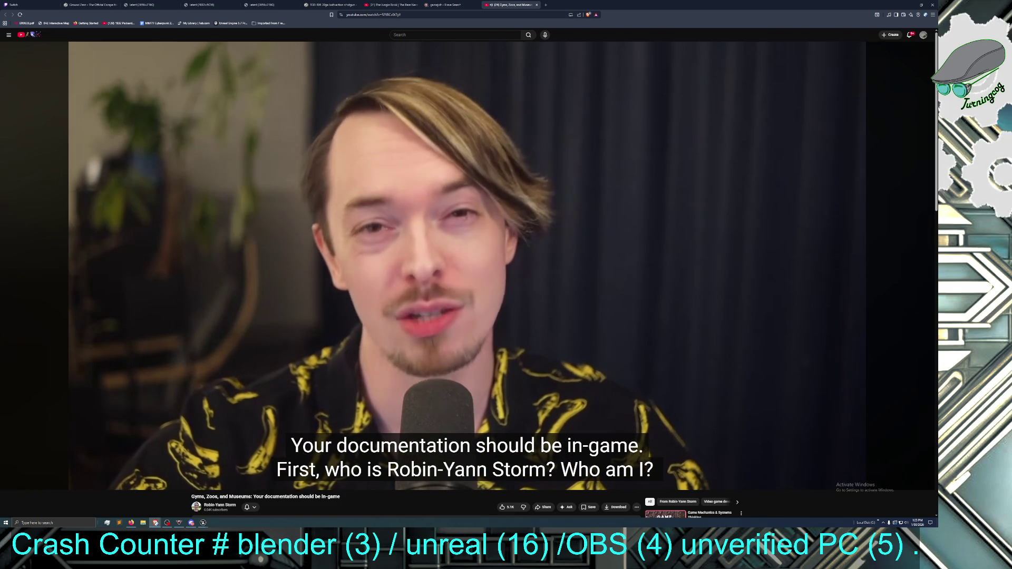
right_click(270, 376)
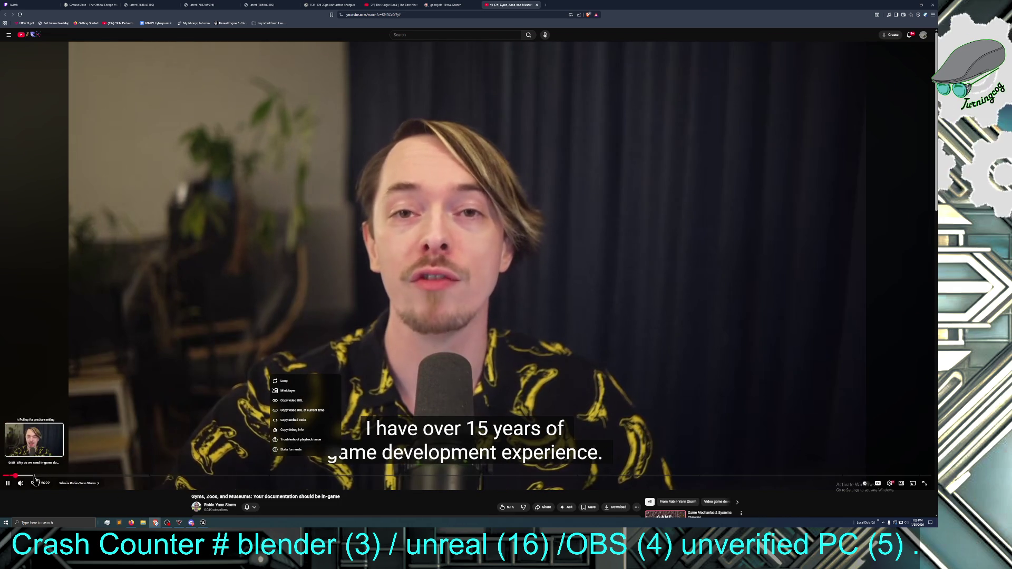
left_click(34, 477)
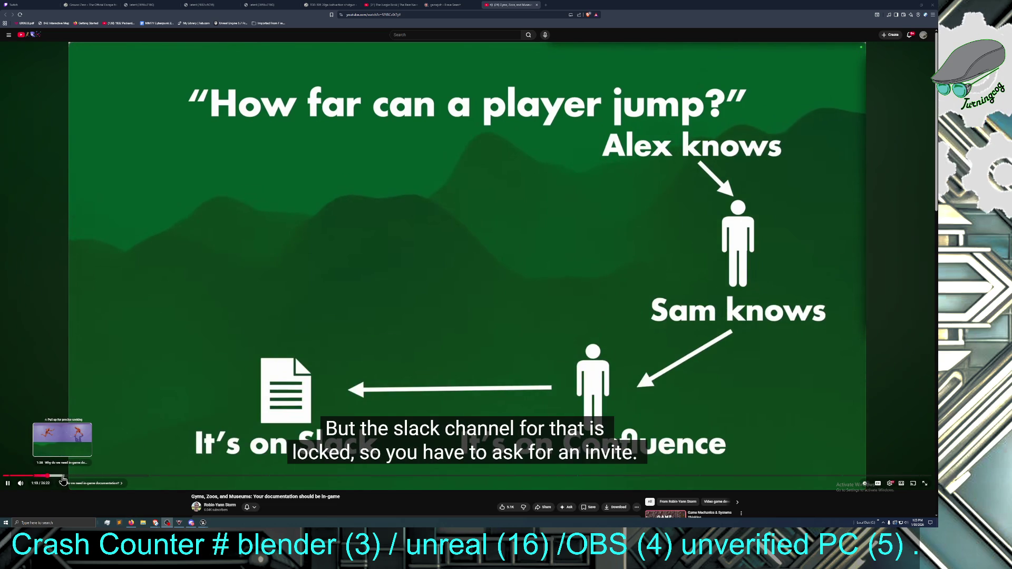
left_click(61, 478)
Seek the video to about 1:41, then ahead to the Gym chapter at 4:15
left_click_drag(62, 479, 69, 479)
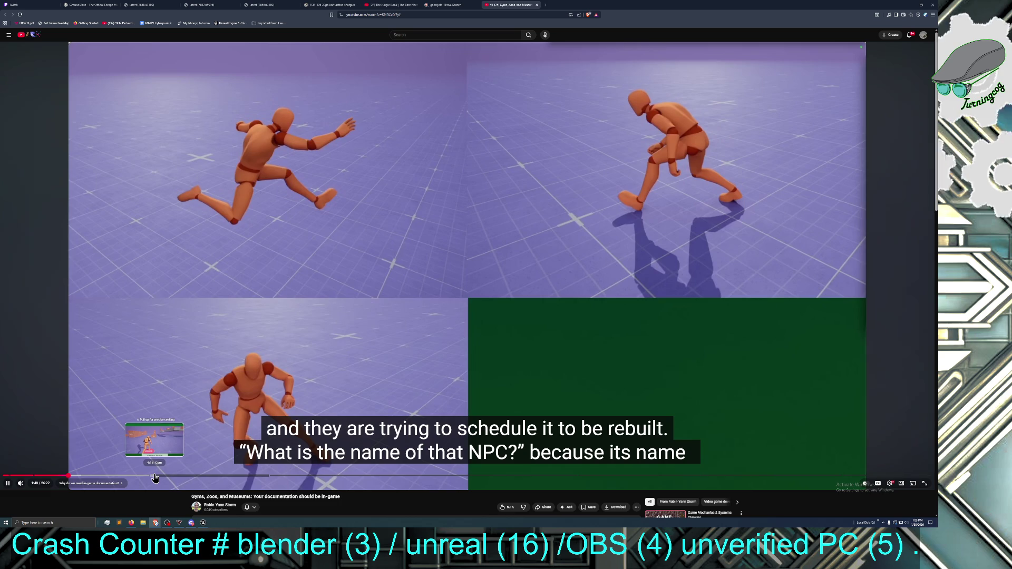
left_click(155, 477)
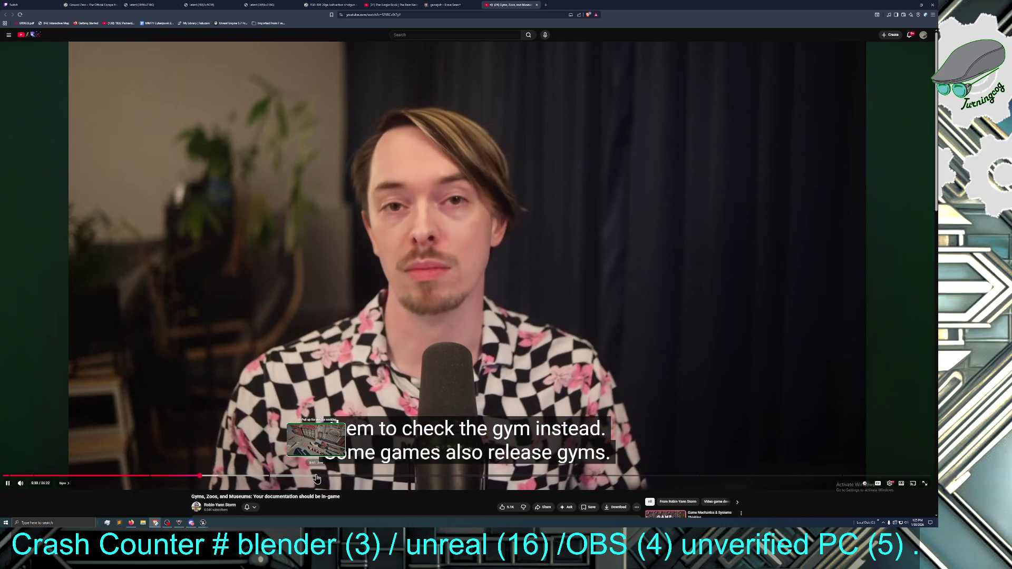
Jump through the Zoo chapter to the museum section at 16:31, pausing at the Skin Deep demo
left_click(317, 477)
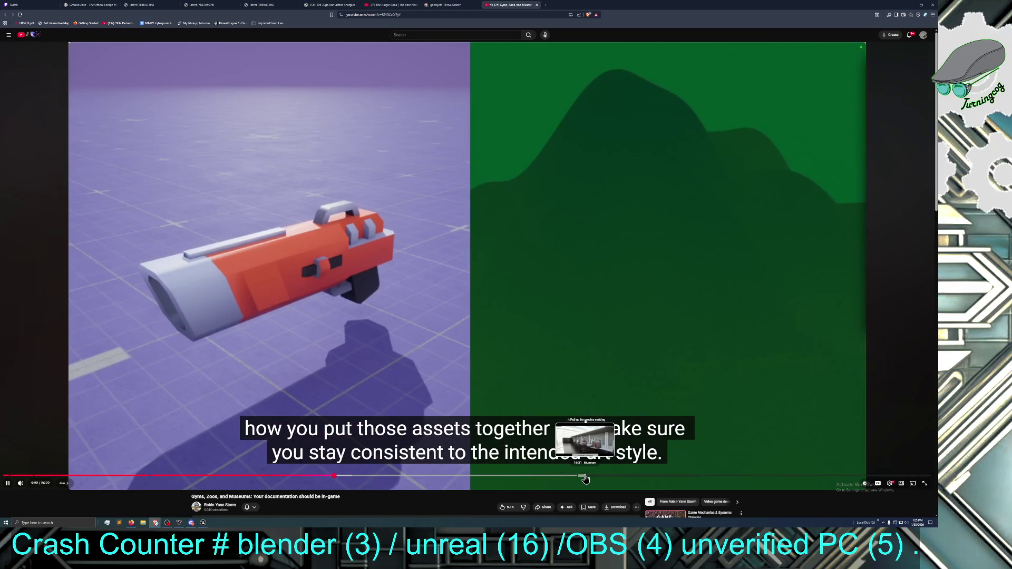
left_click(585, 478)
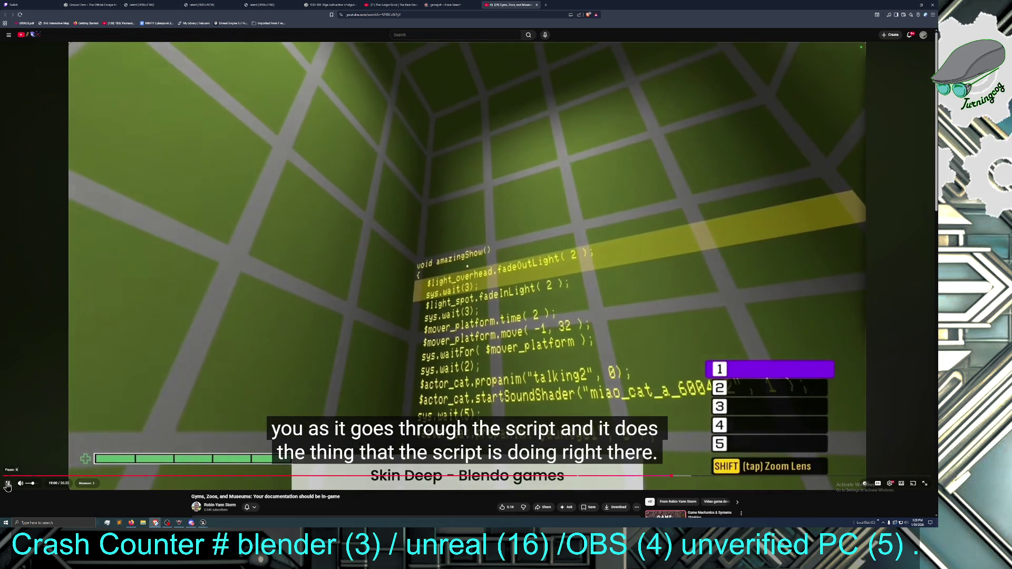
left_click(8, 484)
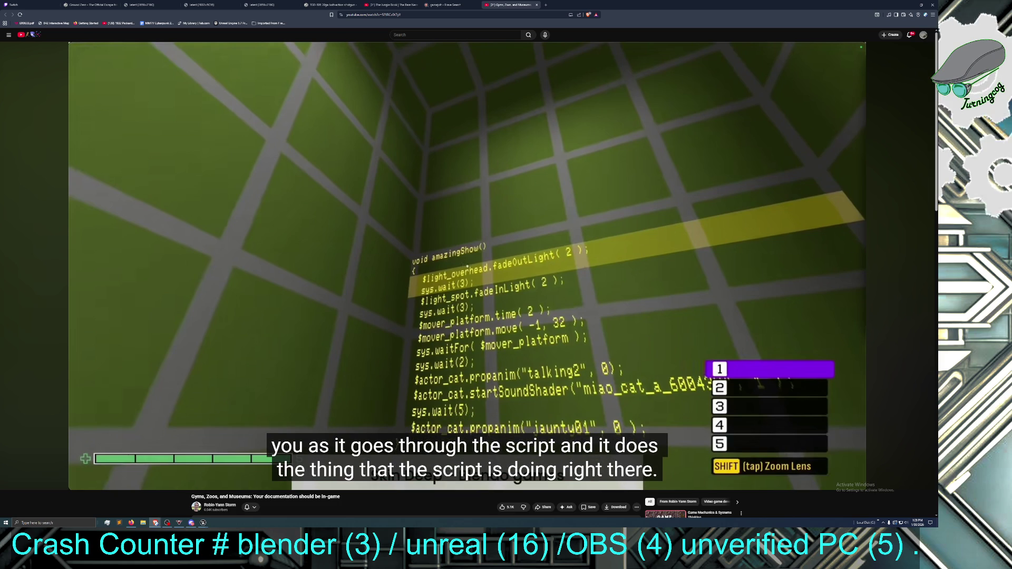
Copy the video's link from the address bar
left_click(415, 15)
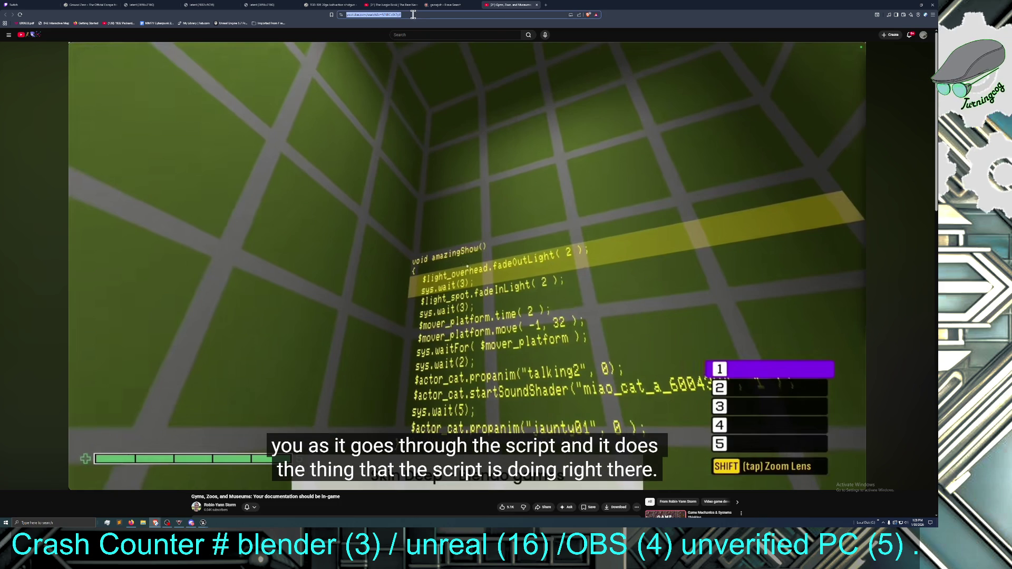
right_click(412, 16)
left_click(431, 48)
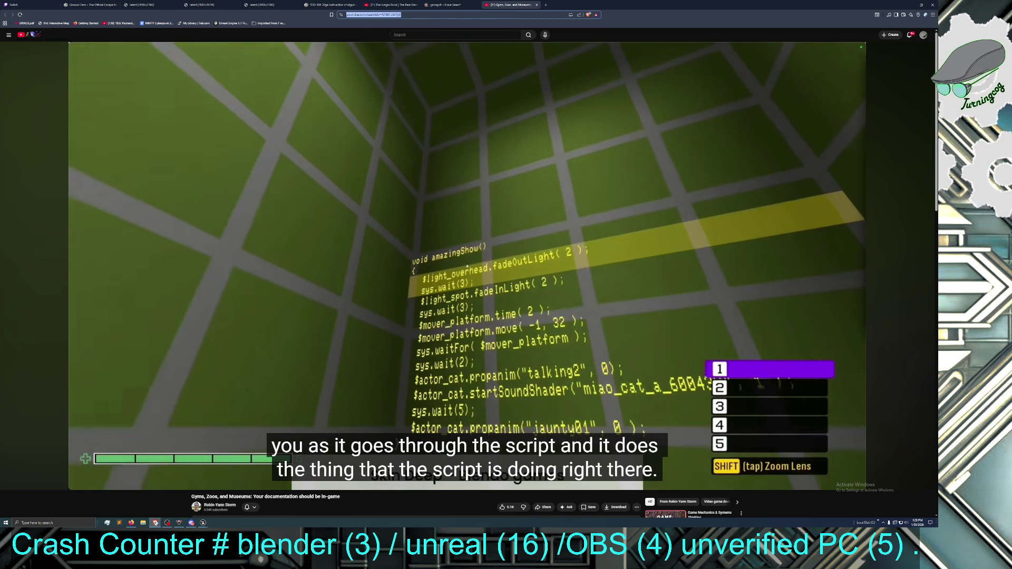
Restore and minimize the browser to reveal the Unreal Editor
key("alt+Tab")
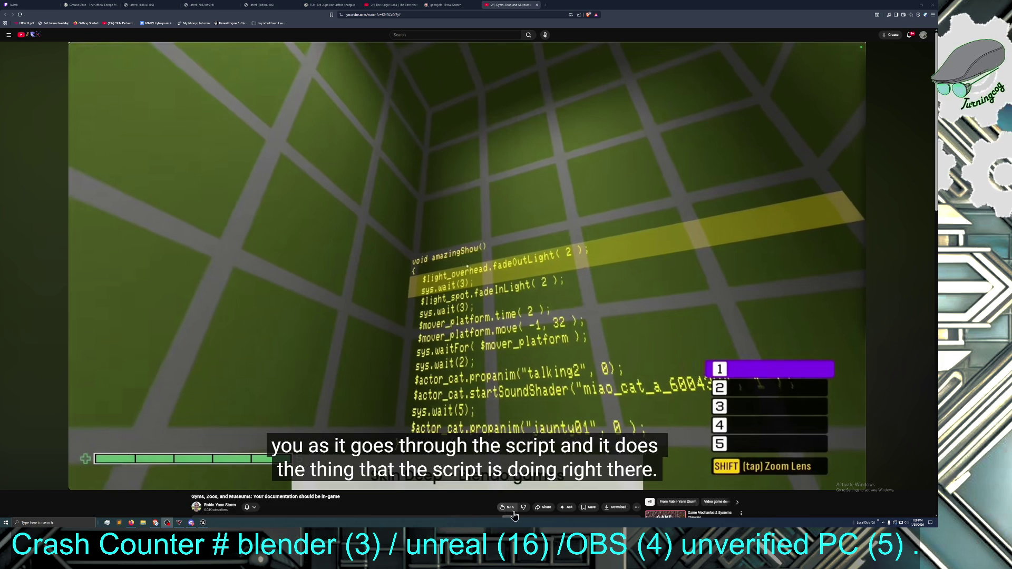
scroll(411, 506, "down", 1)
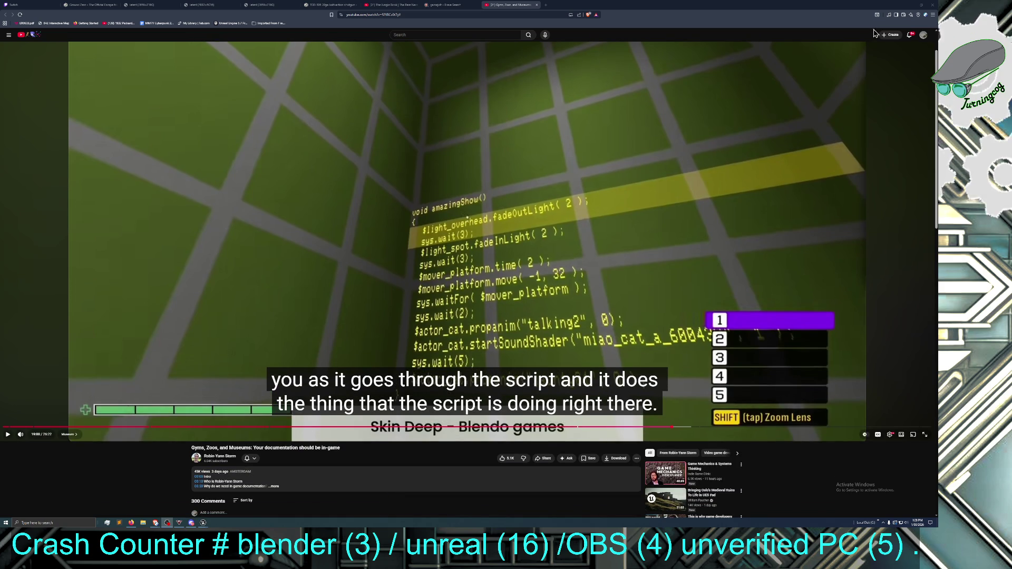
double_click(616, 10)
key("super+Down")
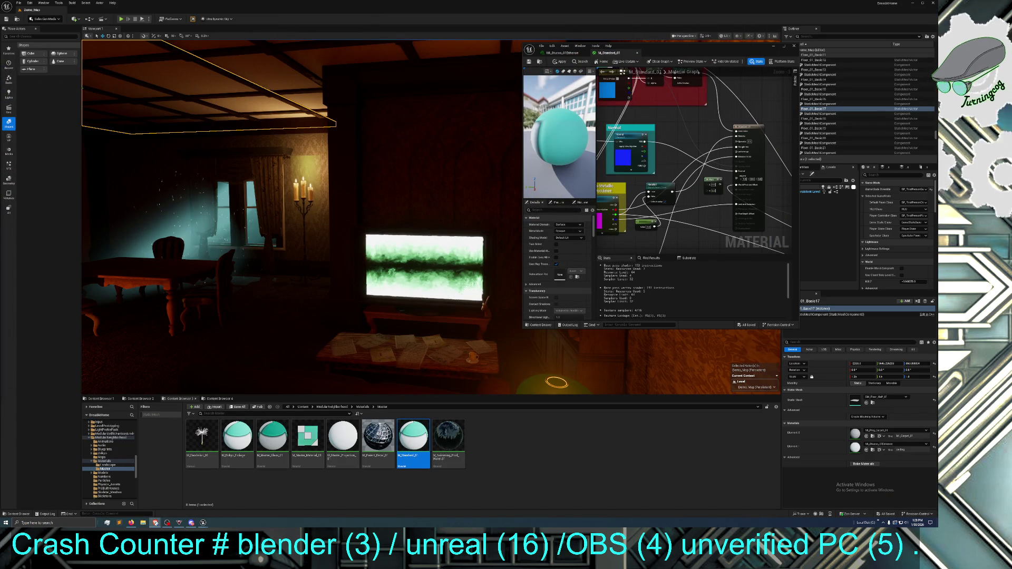
left_click(523, 465)
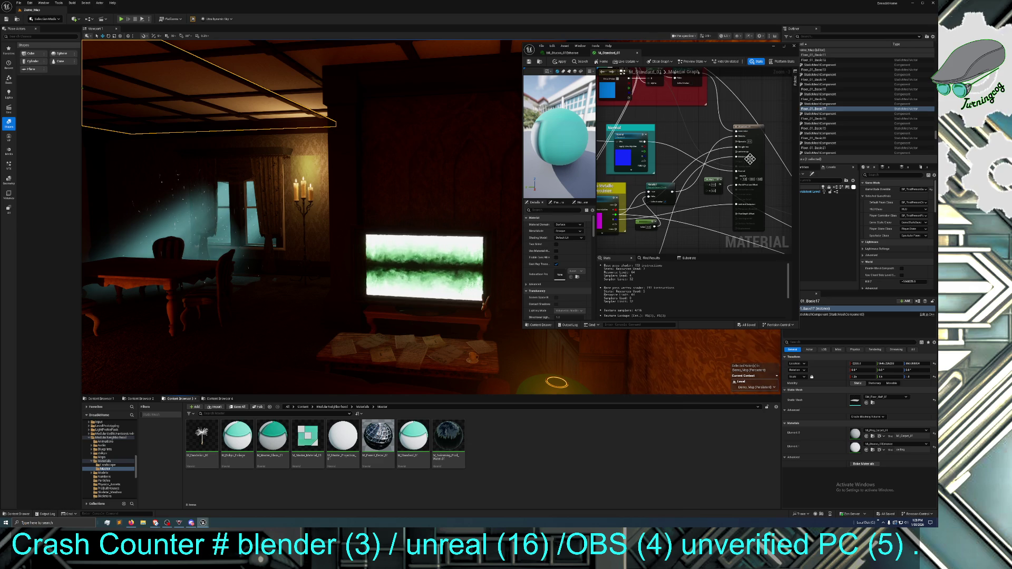
scroll(717, 208, "up", 1)
scroll(717, 207, "up", 2)
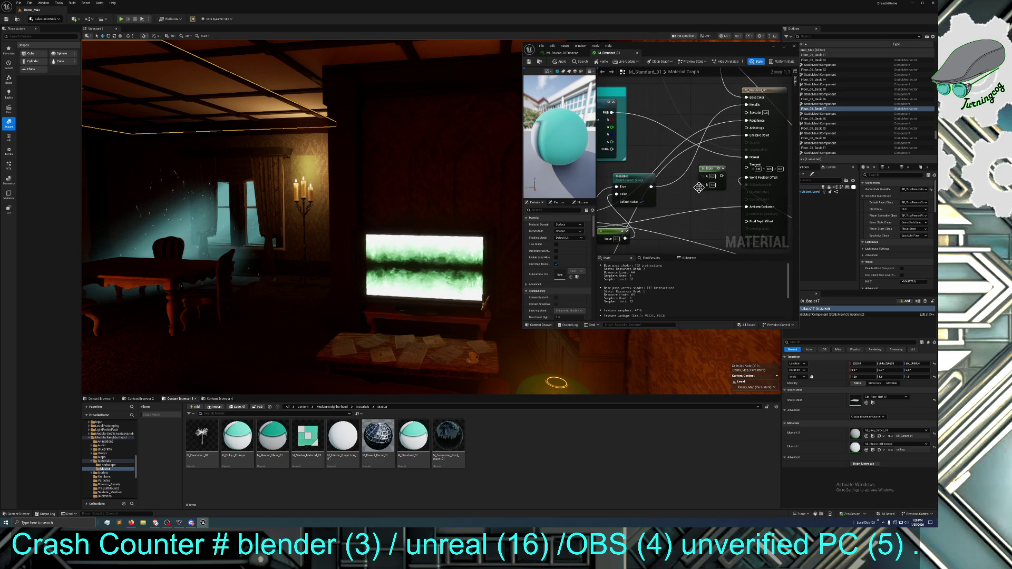
right_click(678, 195)
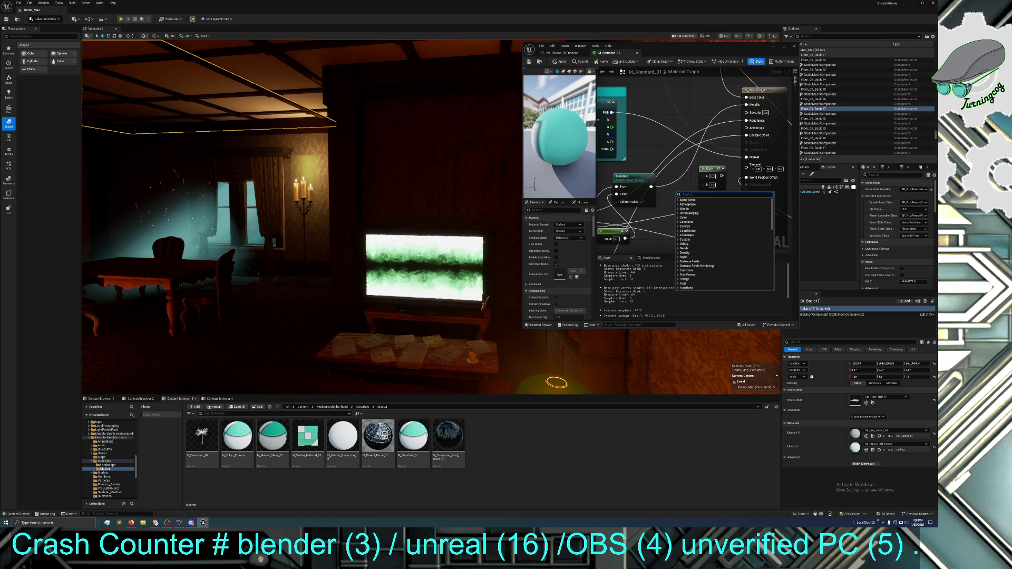
key("Escape")
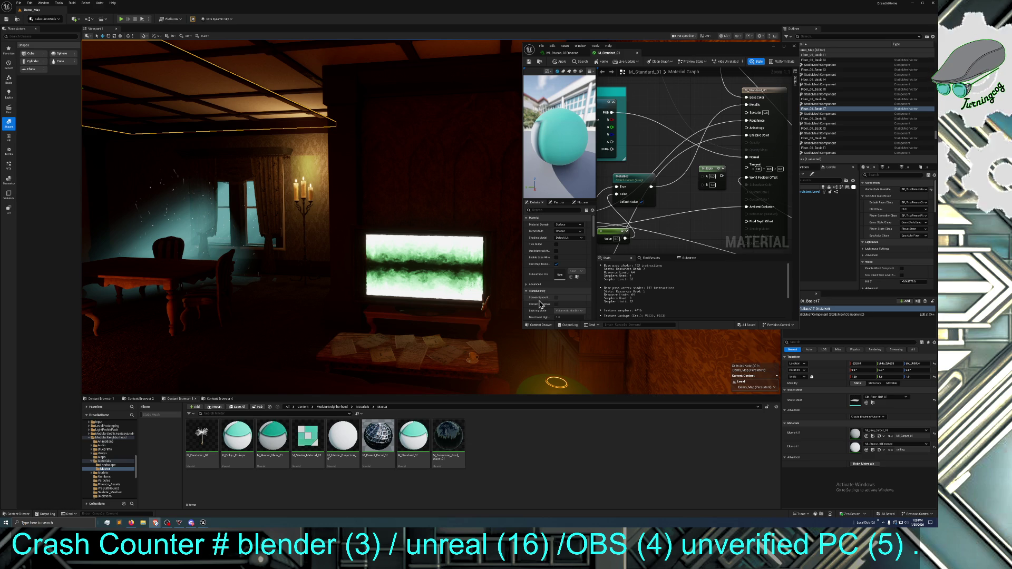
right_click(691, 228)
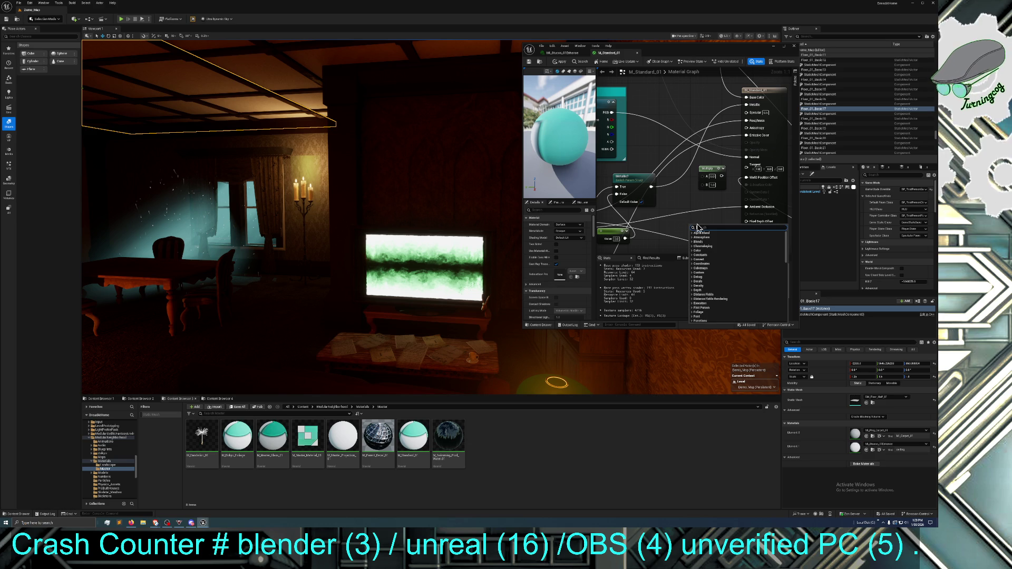
right_click(693, 195)
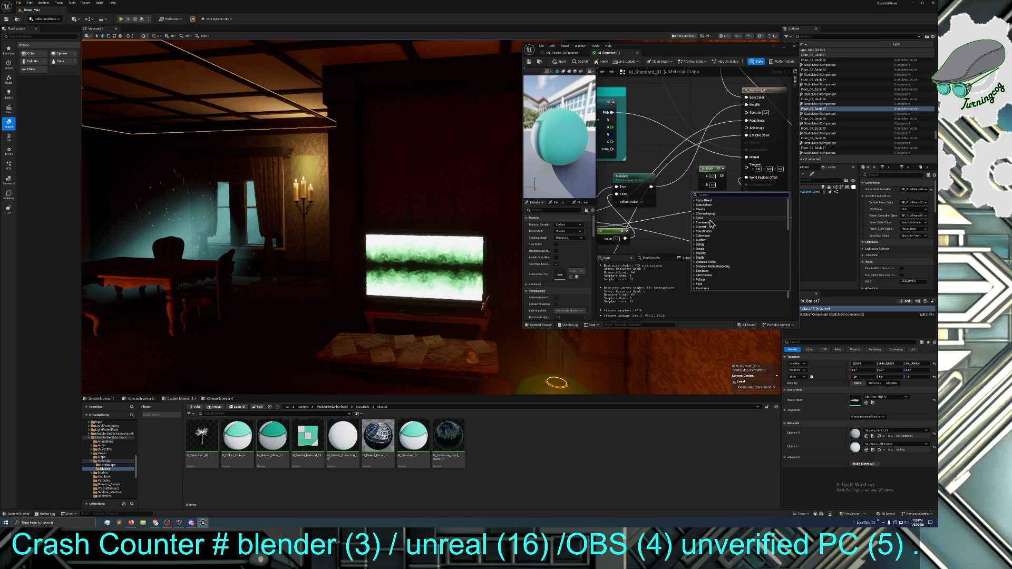
left_click(672, 201)
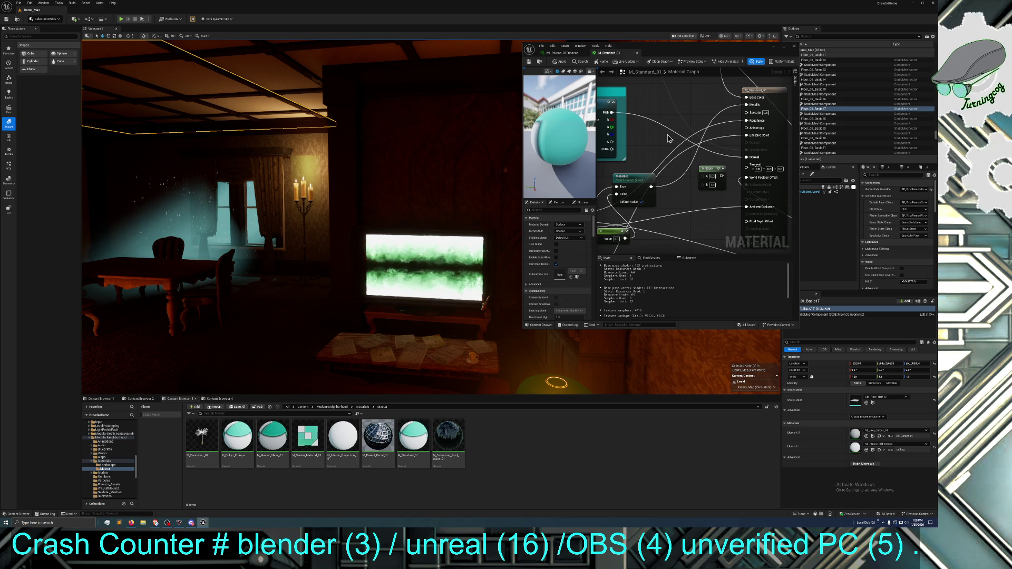
left_click(620, 115)
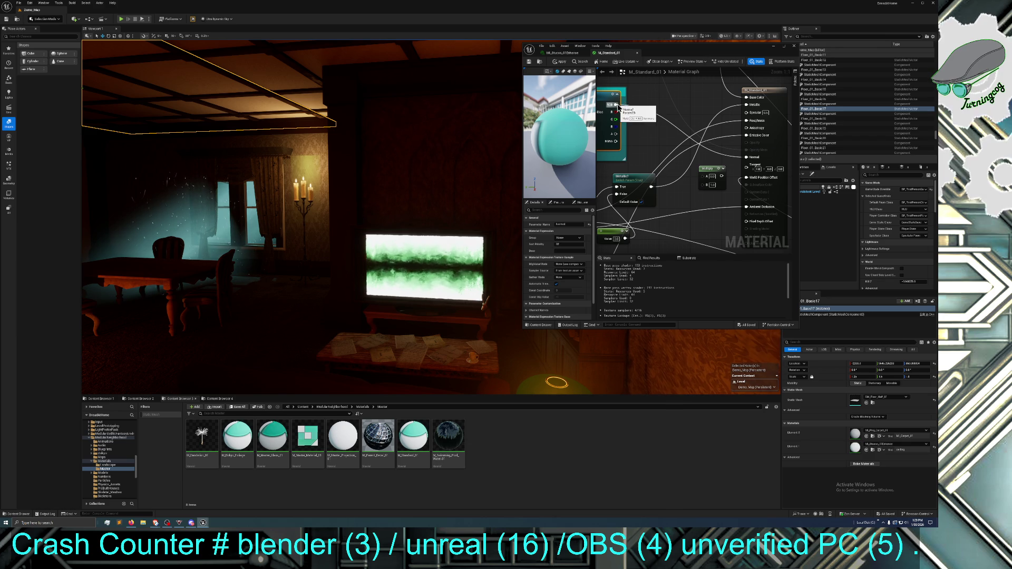
Wire the texture's RGB output into the Multiply node and add a Constant node
mouse_move(615, 105)
left_mouse_down()
mouse_move(708, 183)
mouse_move(746, 157)
left_mouse_up()
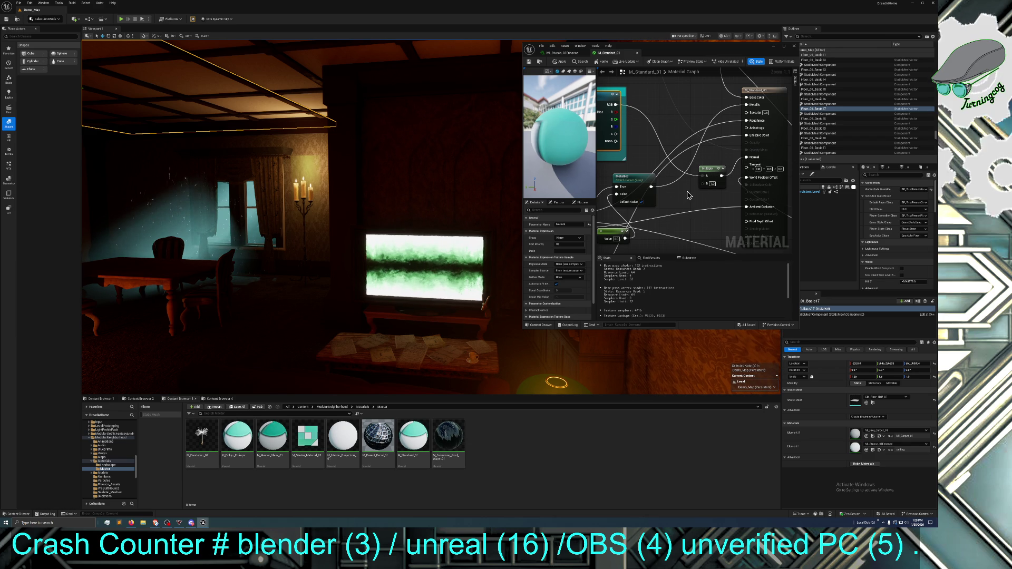
right_click(688, 194)
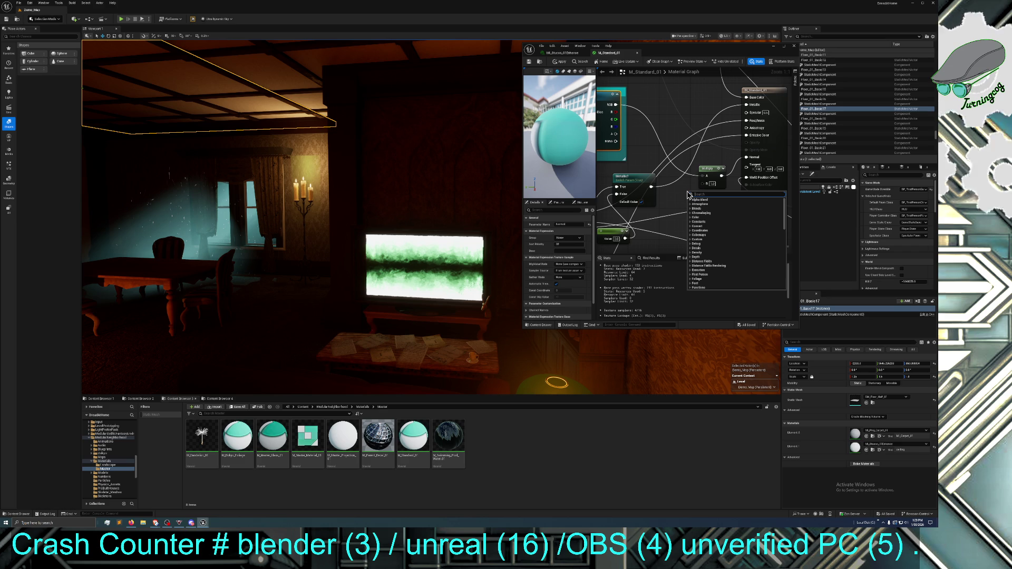
type("Var")
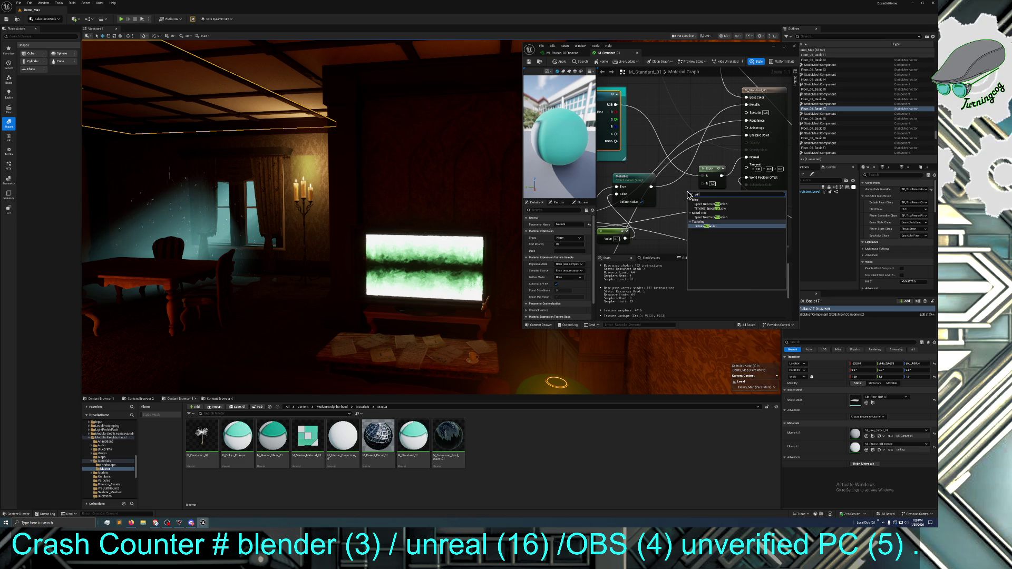
key("BackSpace")
key("BackSpace")
key("BackSpace")
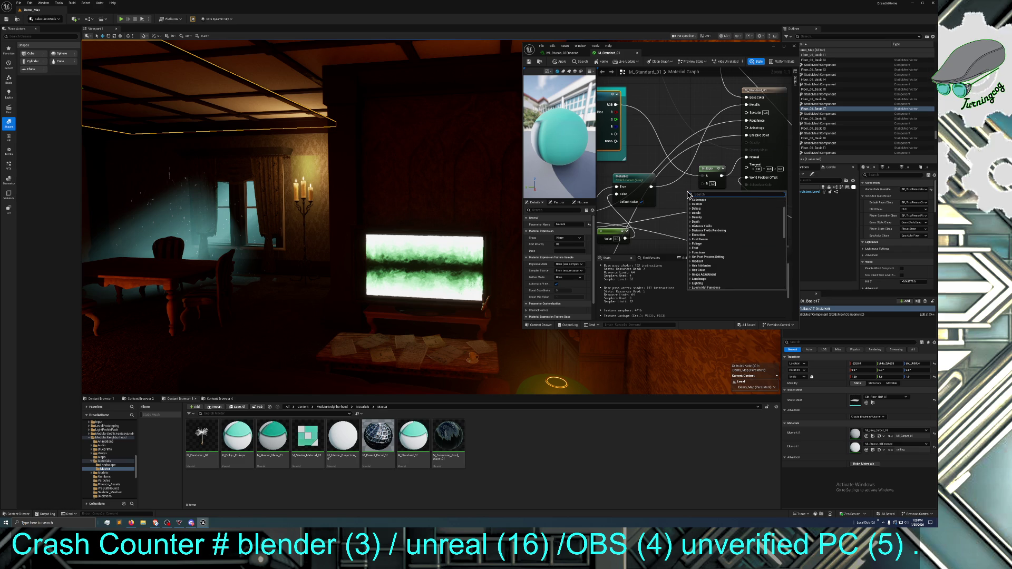
type("const")
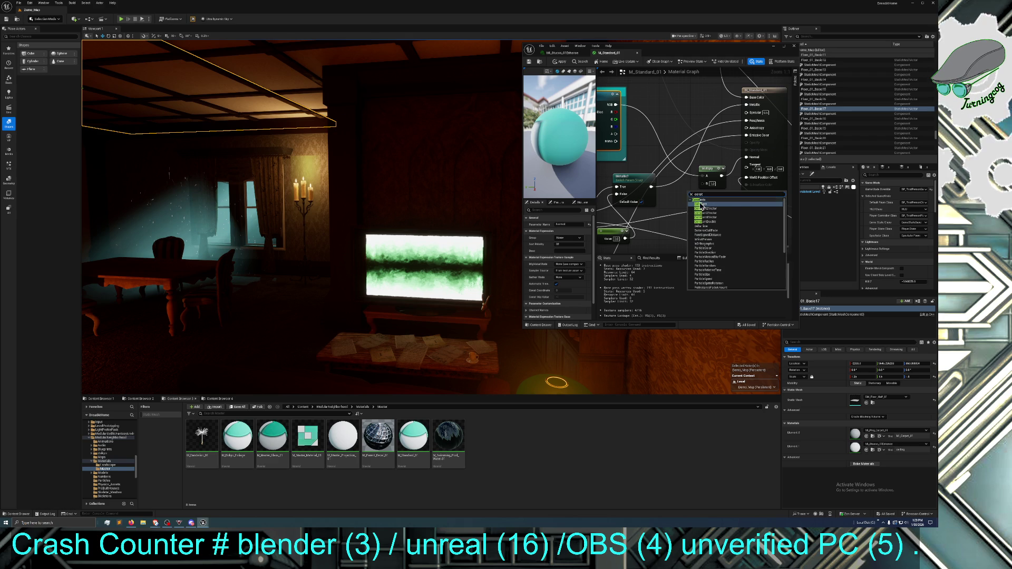
left_click(695, 203)
right_click(700, 195)
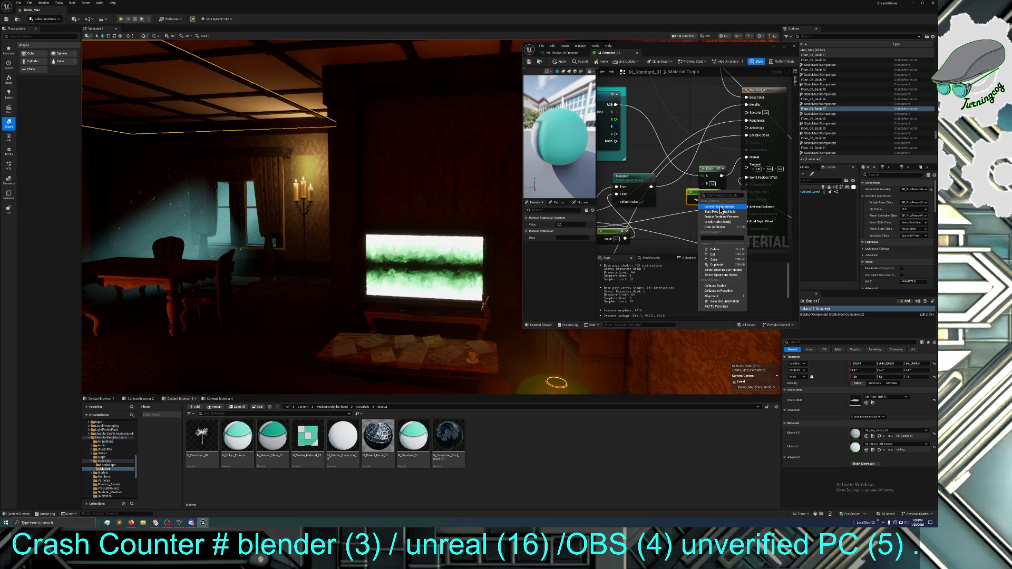
Convert the Constant to a scalar parameter named 'normal intensity' and place it beside the texture nodes
left_click(717, 207)
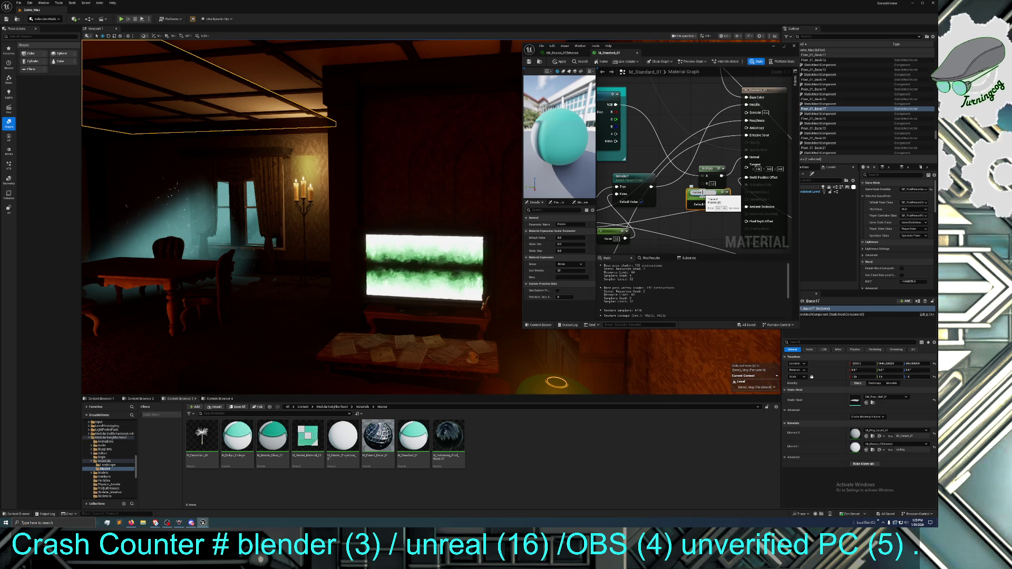
type("normal intensity")
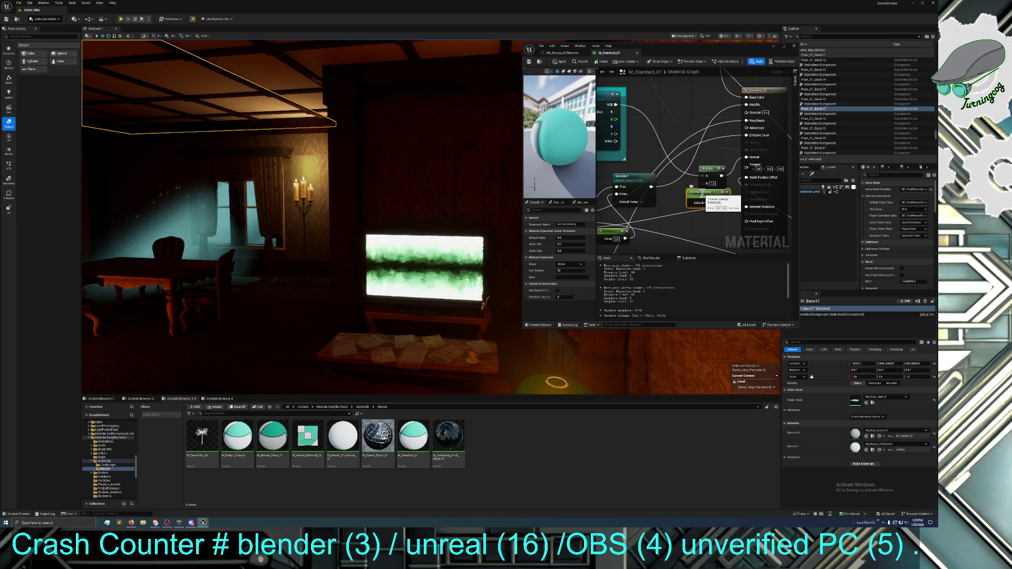
mouse_move(703, 193)
left_mouse_down()
mouse_move(673, 198)
mouse_move(709, 208)
mouse_move(704, 186)
left_mouse_up()
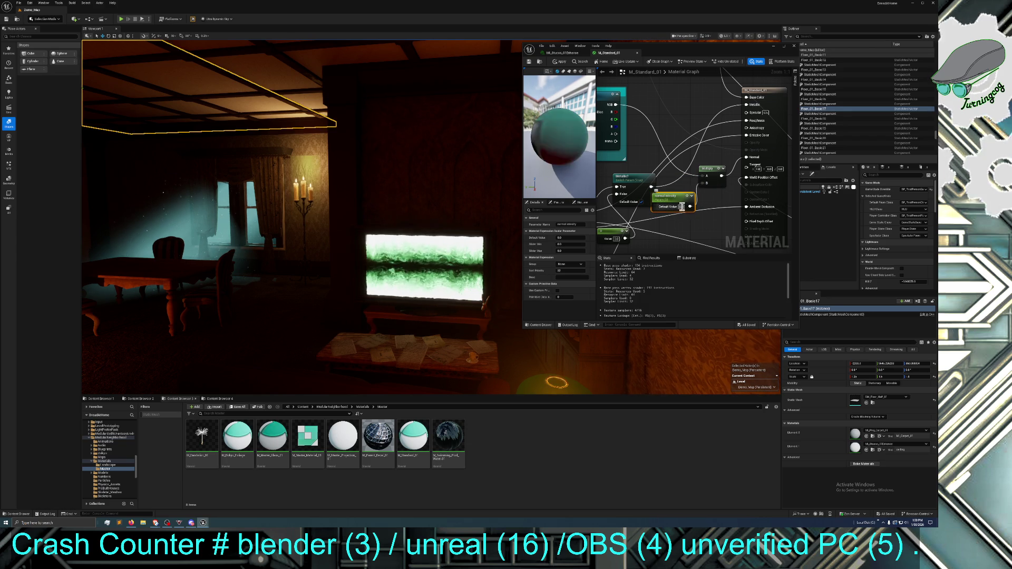
Give the normal intensity parameter a default value of 2.0 and reposition its node
left_click(681, 206)
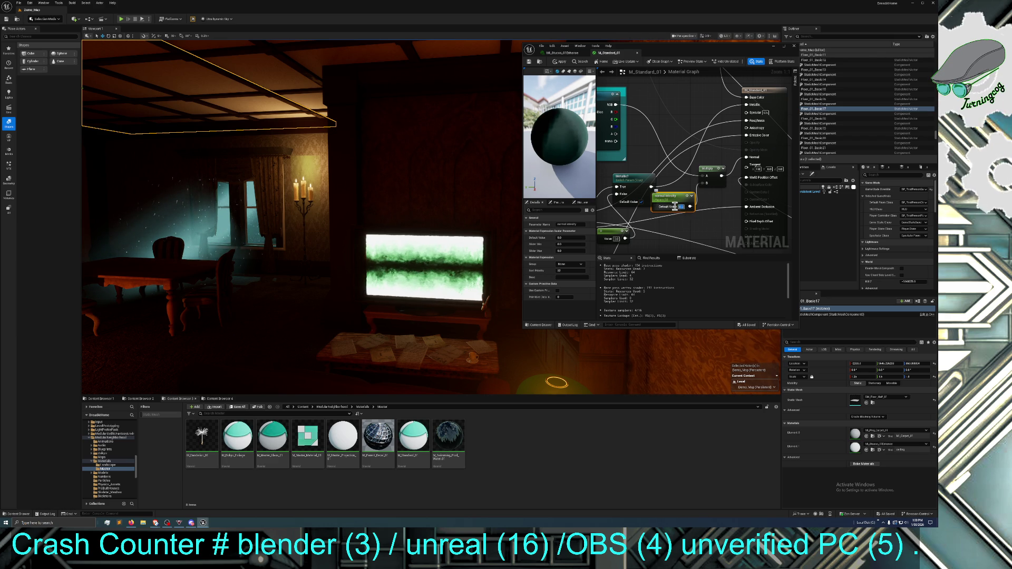
type("2")
key("Return")
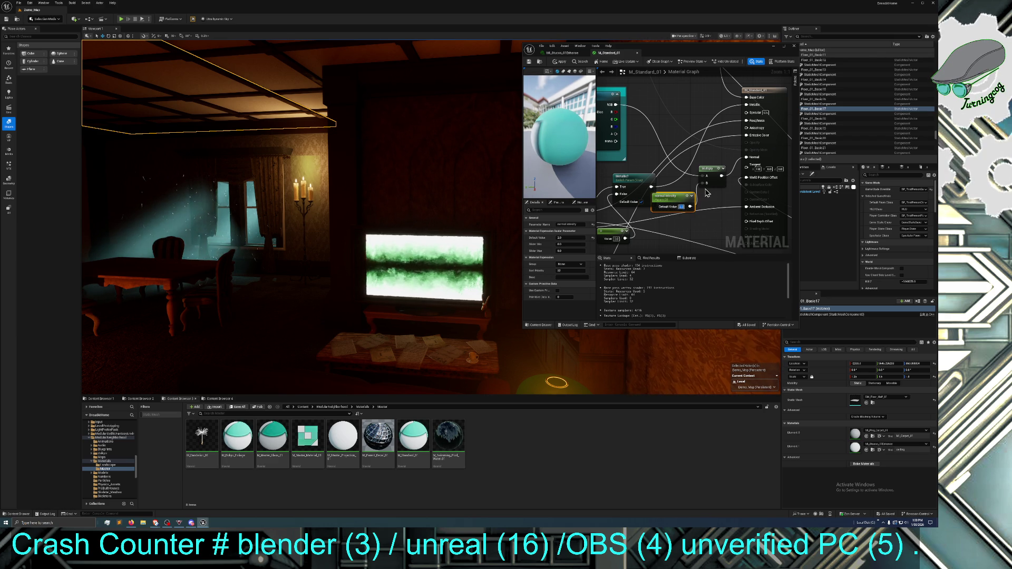
left_click_drag(674, 201, 628, 175)
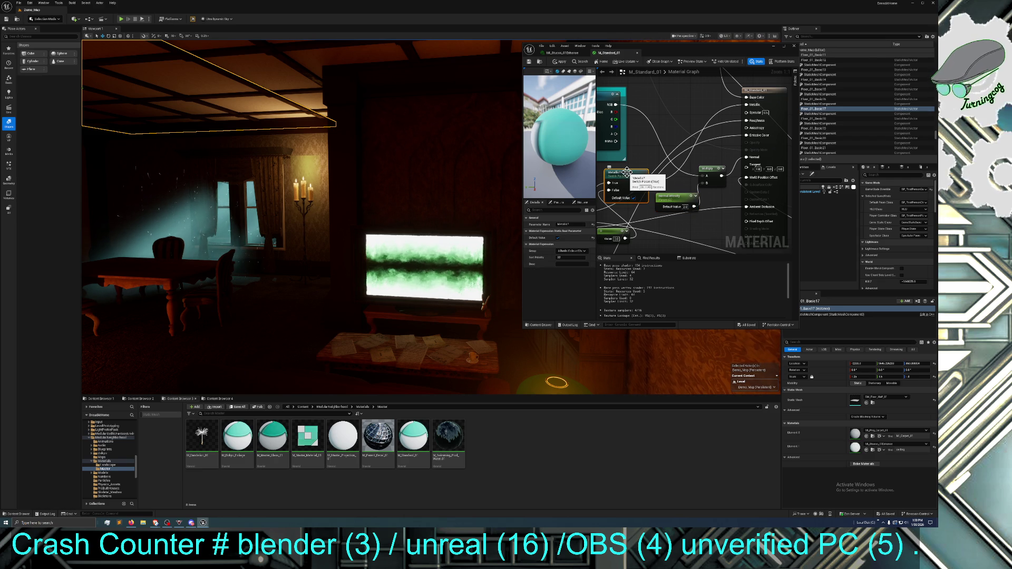
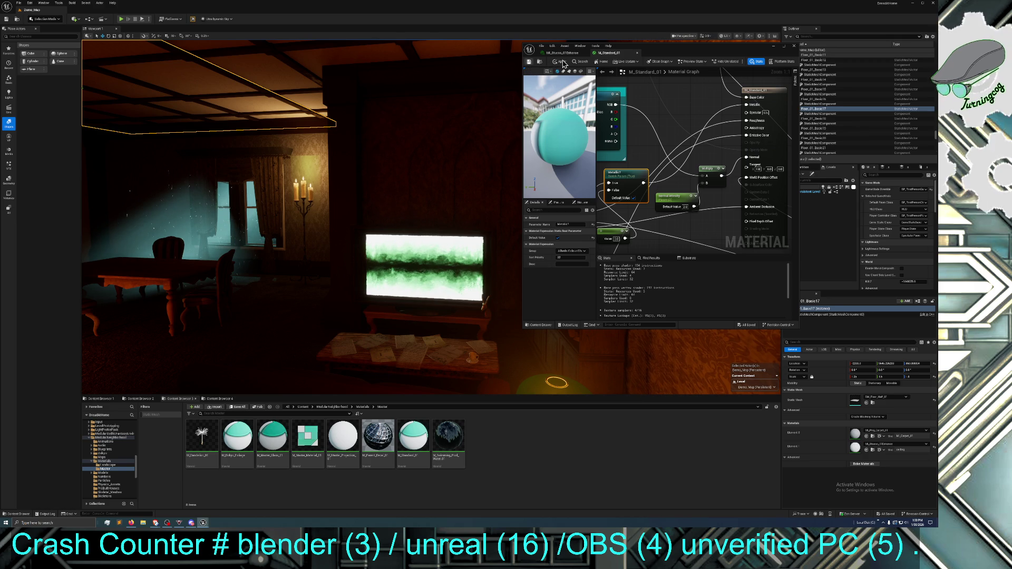
Apply the master material edits, then enable the Normal Intensity override on M_Stucco_01Enhance
left_click(559, 62)
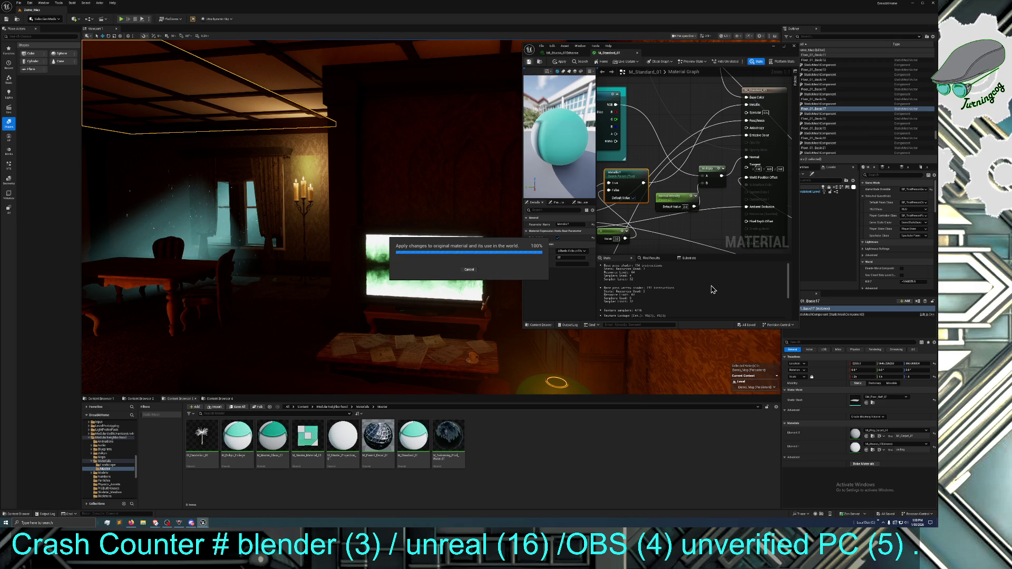
left_click_drag(384, 225, 384, 216)
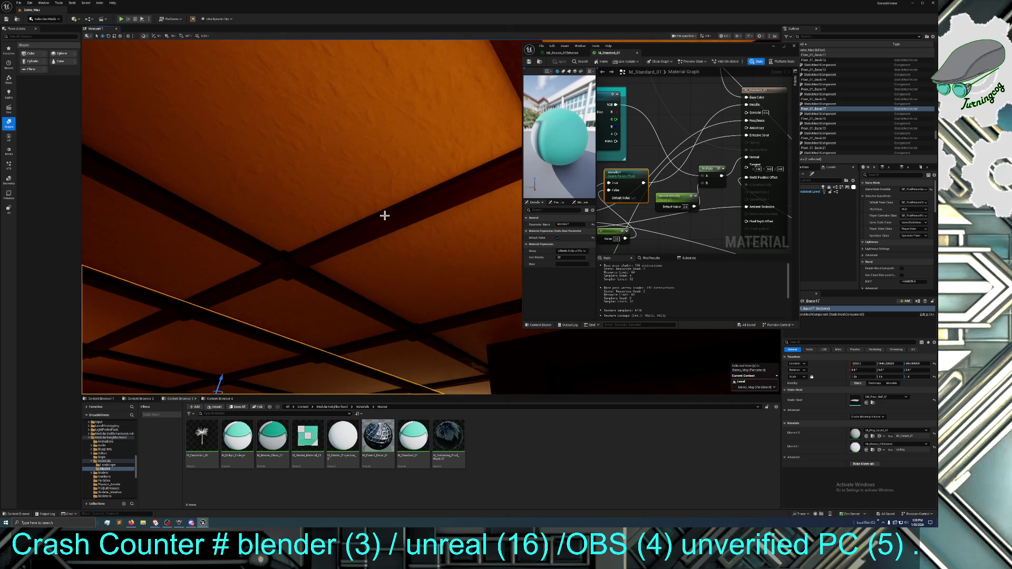
left_click(682, 208)
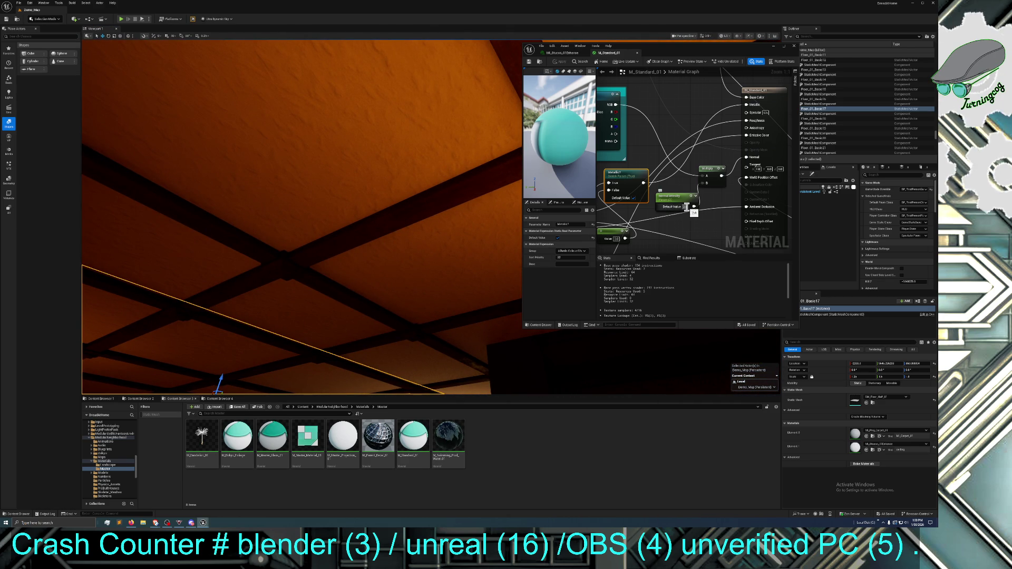
left_click(574, 53)
scroll(717, 168, "up", 2)
left_click(703, 136)
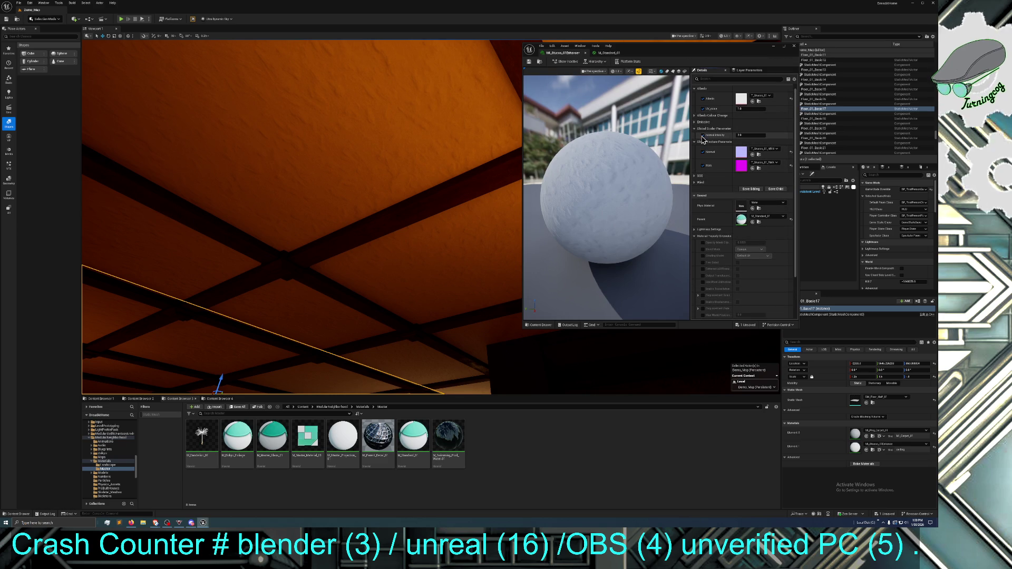
Set the stucco instance's Normal Intensity to 3.0 and save it
left_click(749, 136)
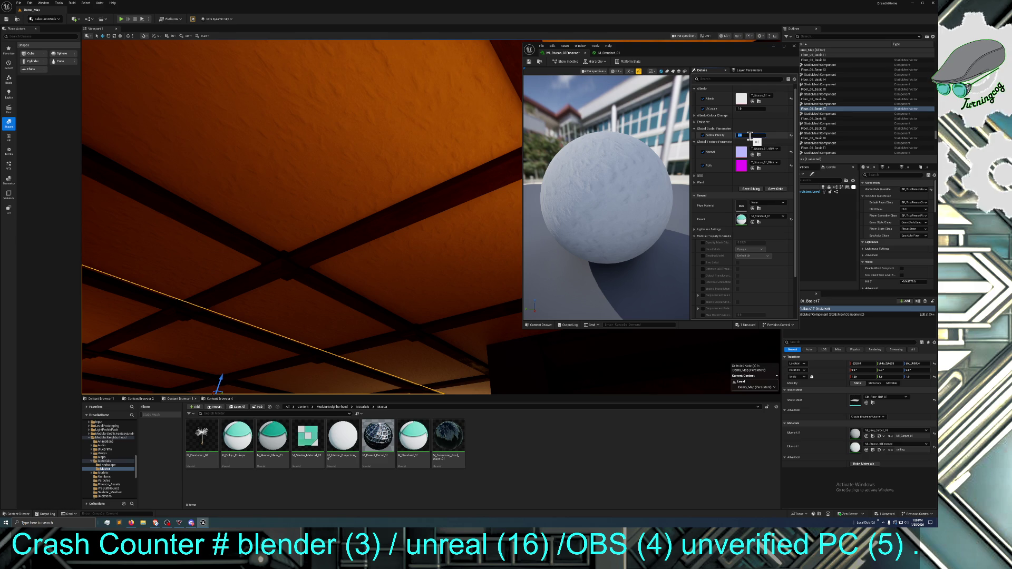
type("3")
key("Return")
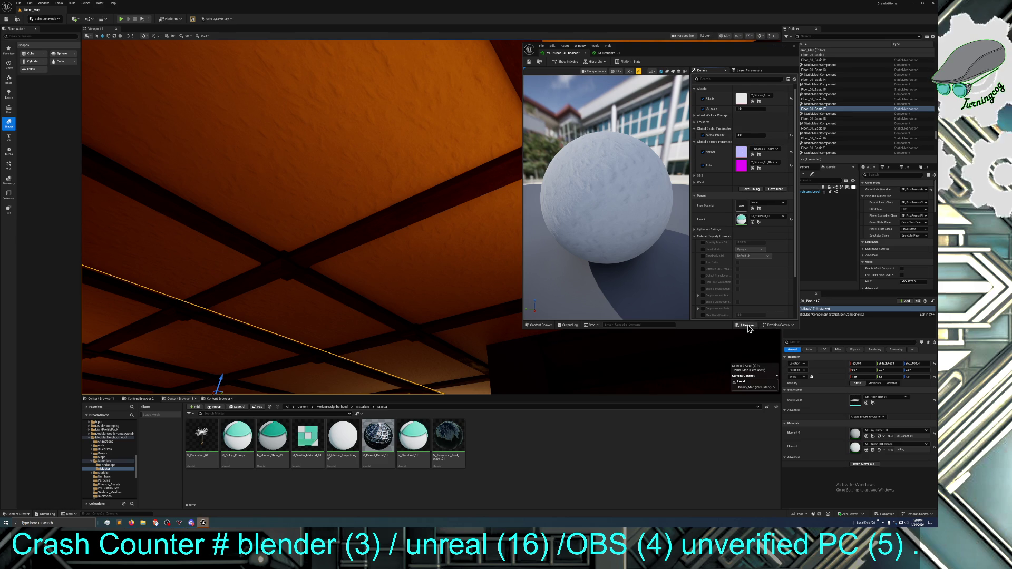
left_click(748, 326)
left_click(515, 316)
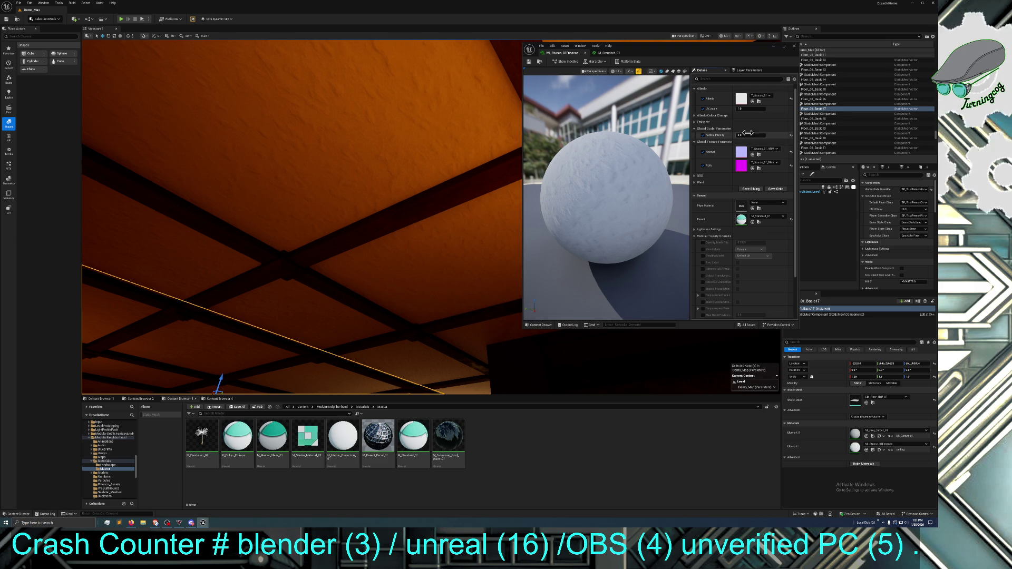
Re-confirm the Normal Intensity value and save the stucco instance again
left_click(749, 135)
key("Return")
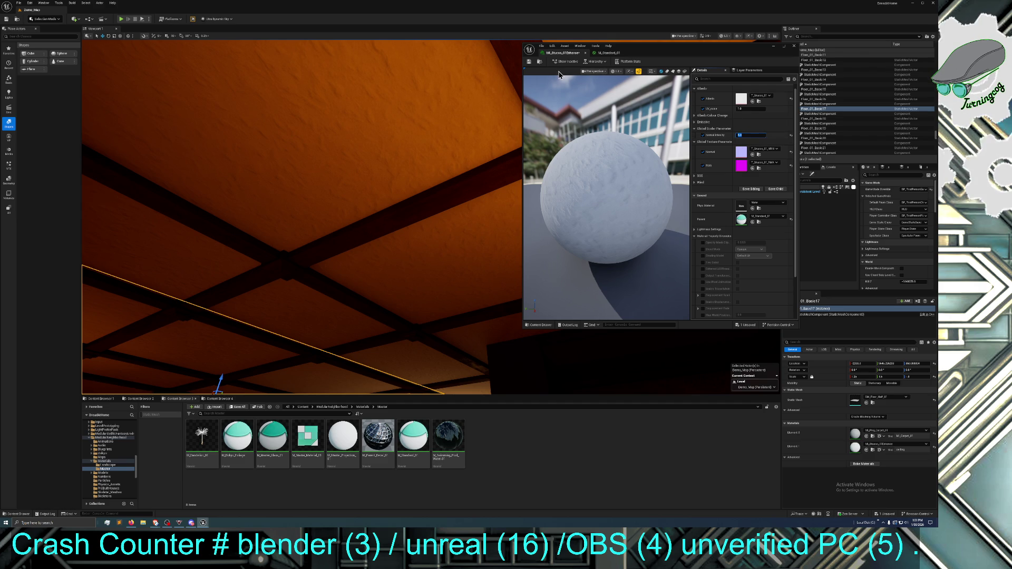
left_click(533, 62)
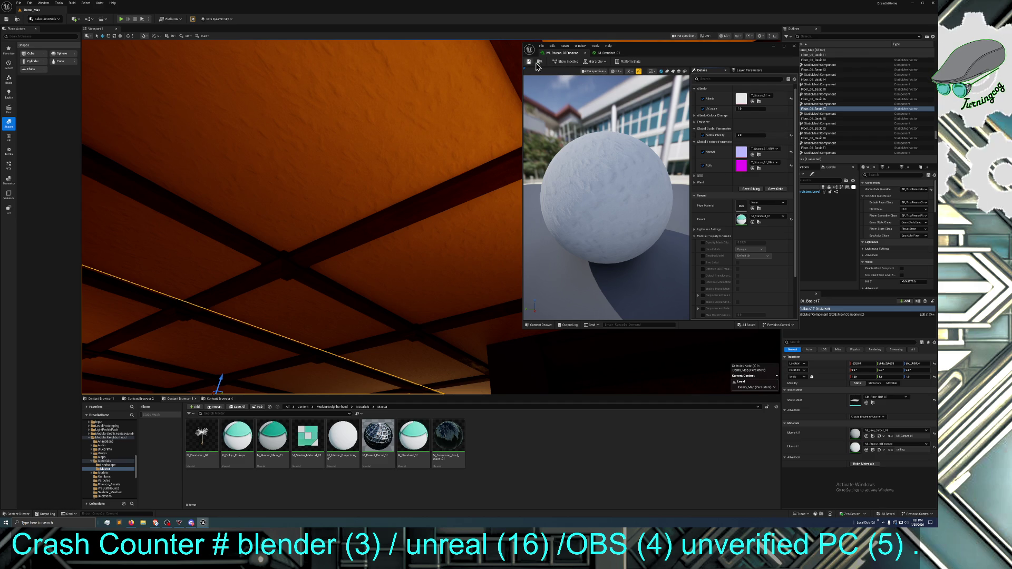
Commit Normal Intensity as 10.0 on the stucco material instance
left_click(749, 135)
left_click_drag(316, 211, 317, 259)
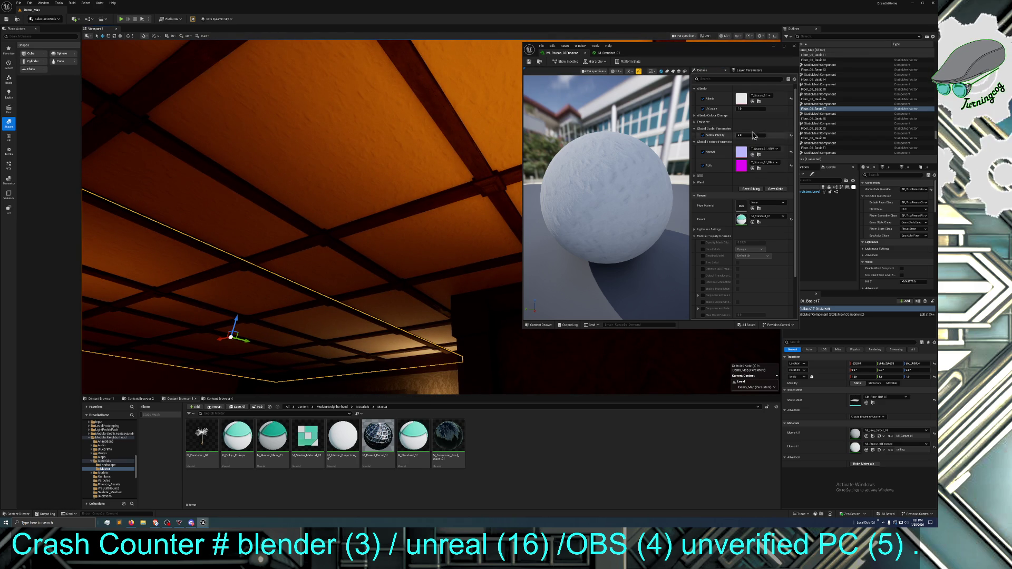
left_click(751, 136)
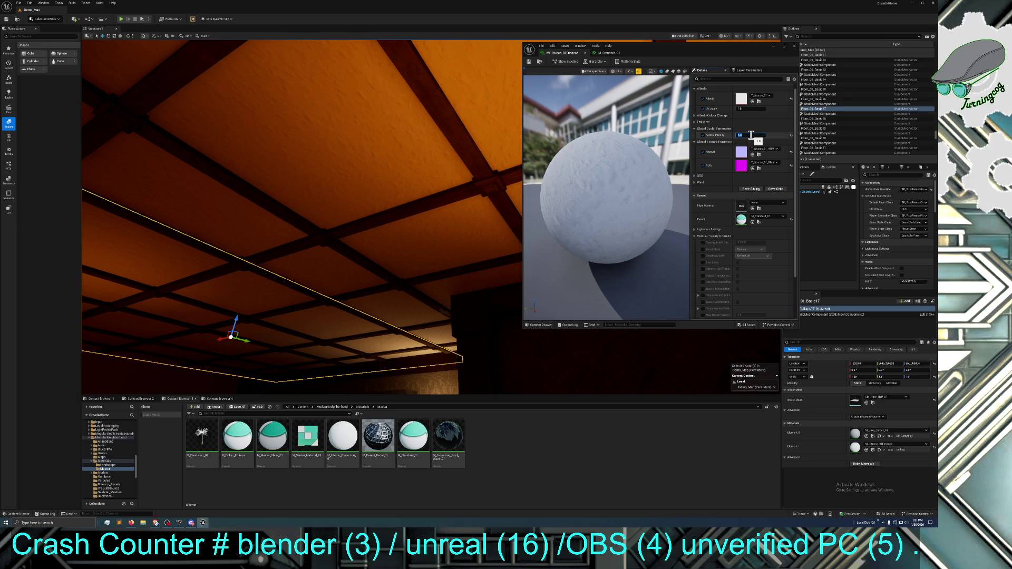
key("Return")
left_click(746, 135)
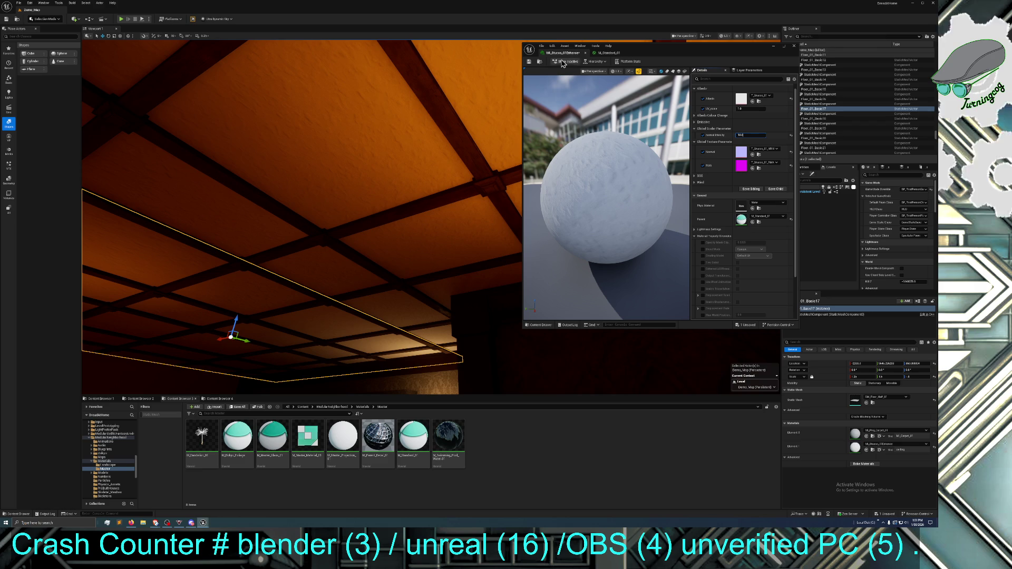
Save M_Stucco_01Enhance with its Normal Intensity of 10.0 from the unsaved-content prompt
left_click(746, 330)
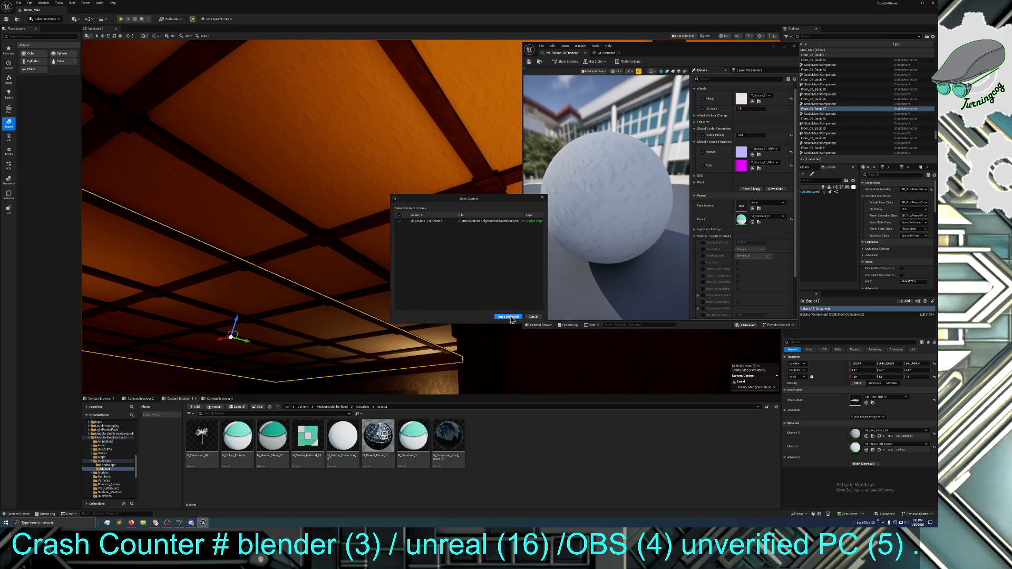
left_click(510, 315)
mouse_move(450, 249)
left_mouse_down()
mouse_move(417, 295)
mouse_move(432, 261)
left_mouse_up()
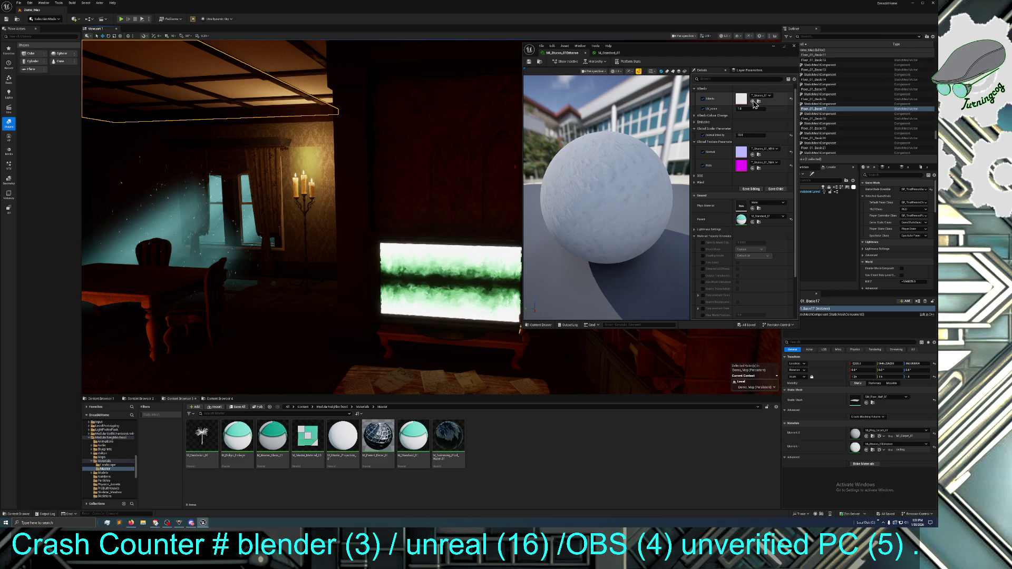
Change Normal Intensity to 5, save the stucco instance, and close the material editor
left_click(744, 135)
type("5")
key("Return")
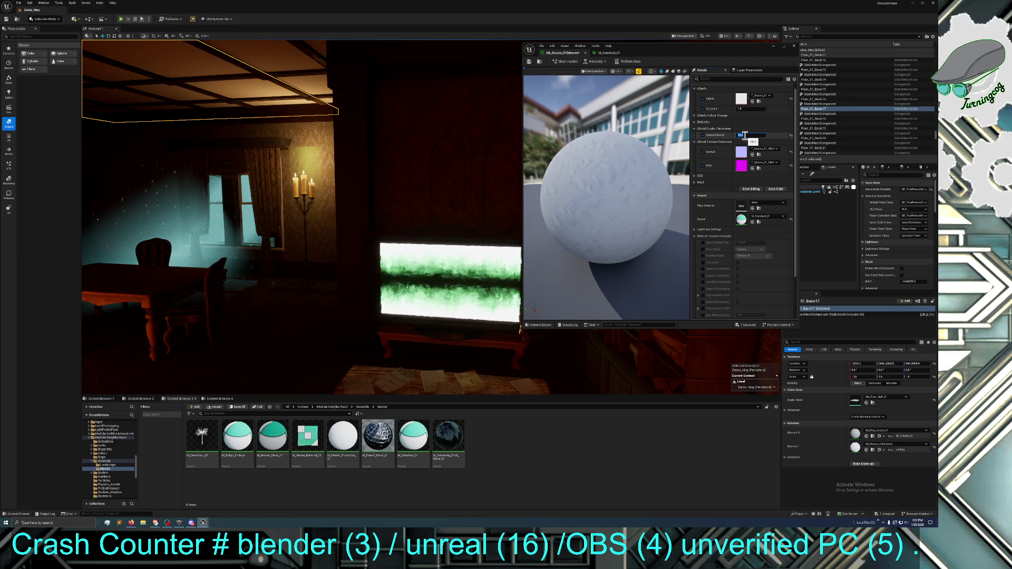
left_click(748, 325)
left_click(507, 320)
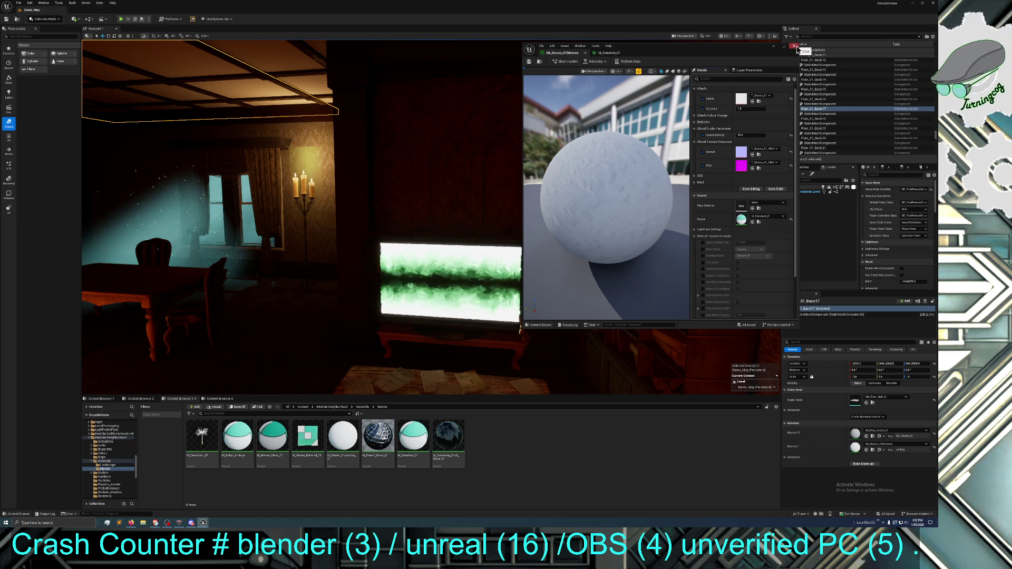
left_click(793, 47)
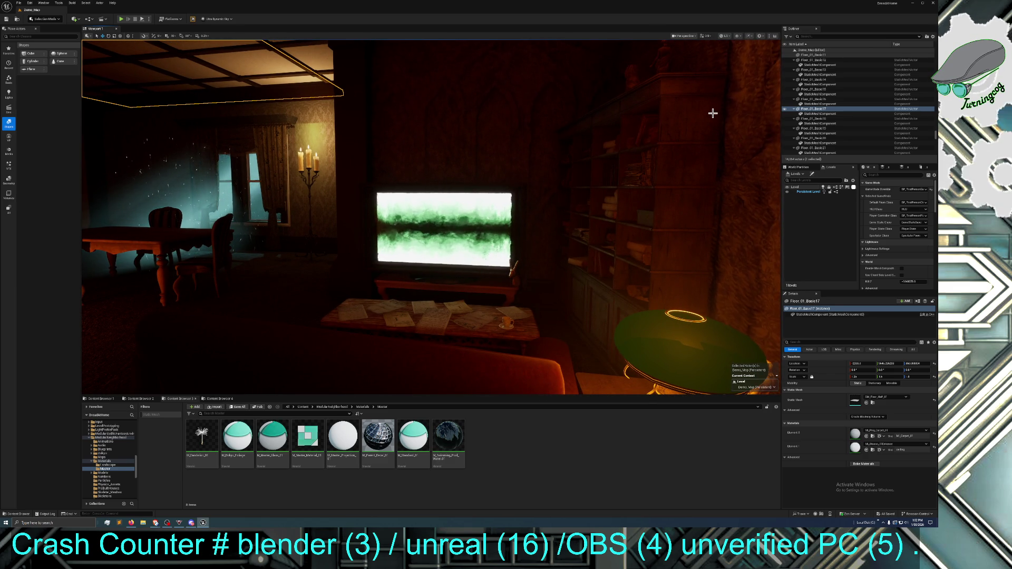
Preview the living room fullscreen in Game View, flying toward the ceiling and TV corner
key("g")
key("F11")
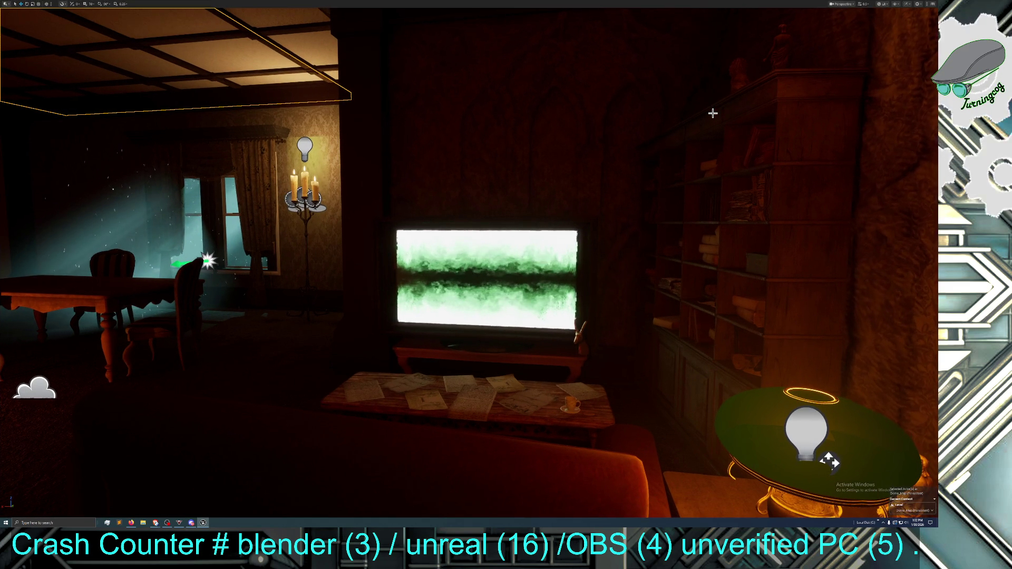
key("g")
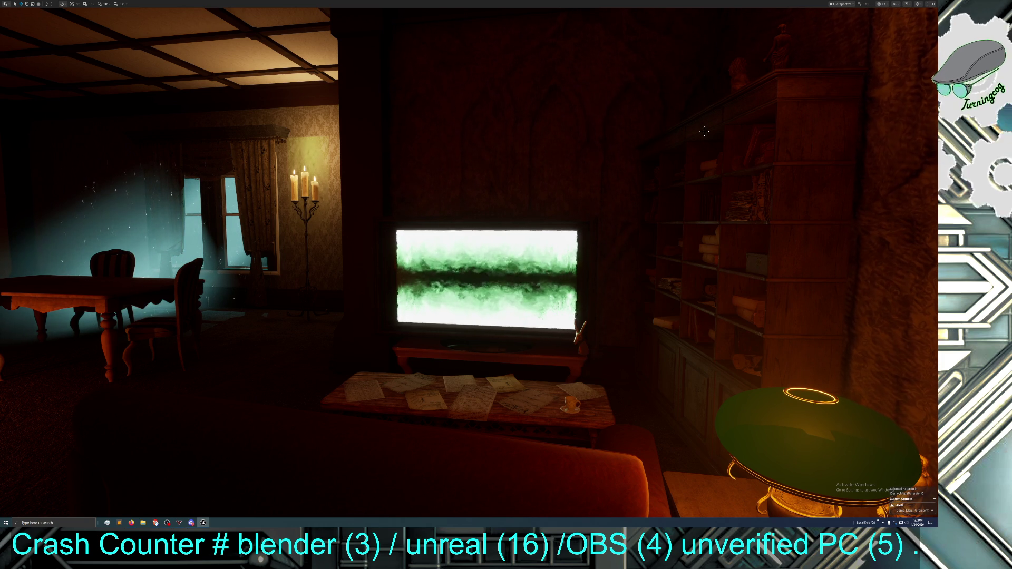
mouse_move(707, 145)
left_mouse_down()
mouse_move(702, 87)
mouse_move(703, 164)
mouse_move(699, 155)
mouse_move(725, 148)
left_mouse_up()
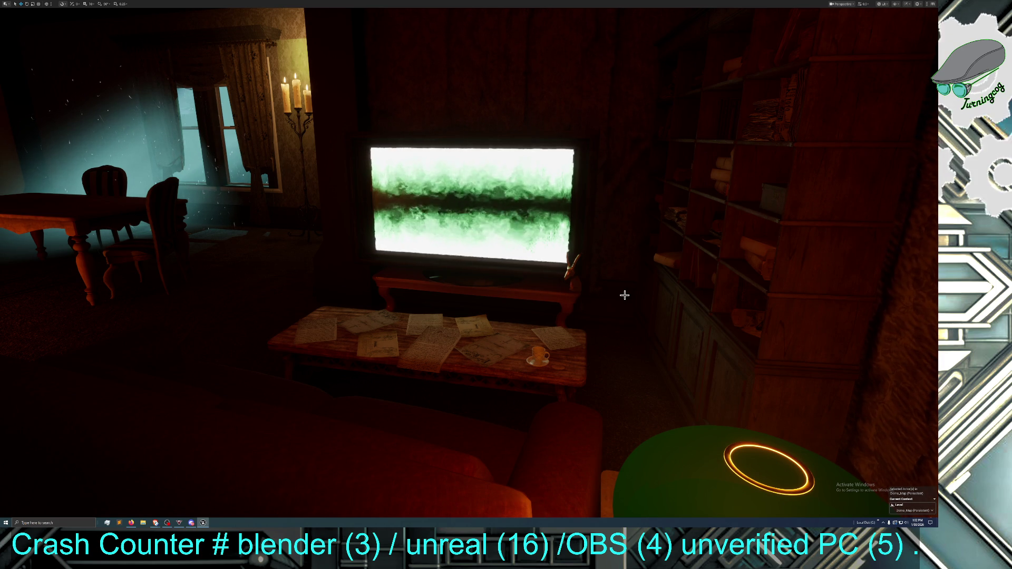
mouse_move(625, 295)
left_mouse_down()
mouse_move(635, 313)
mouse_move(625, 296)
left_mouse_up()
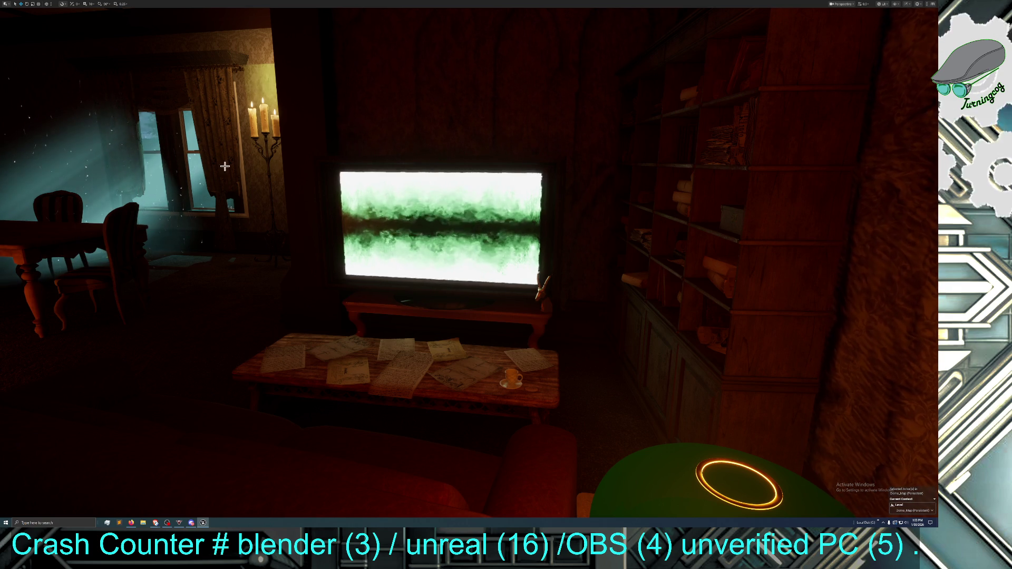
Select the window curtain and its mesh component in the full editor layout
left_click(220, 148)
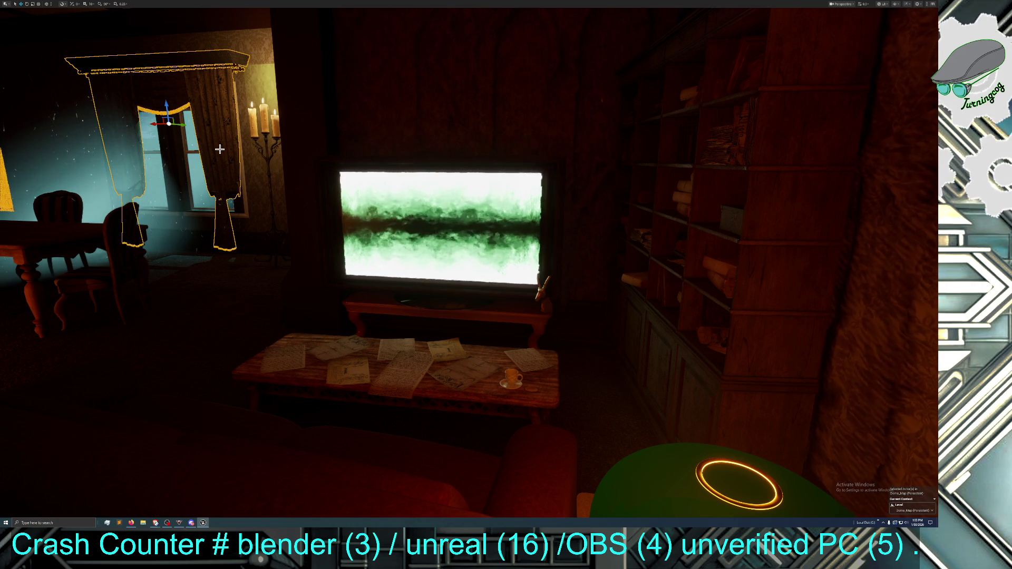
key("F11")
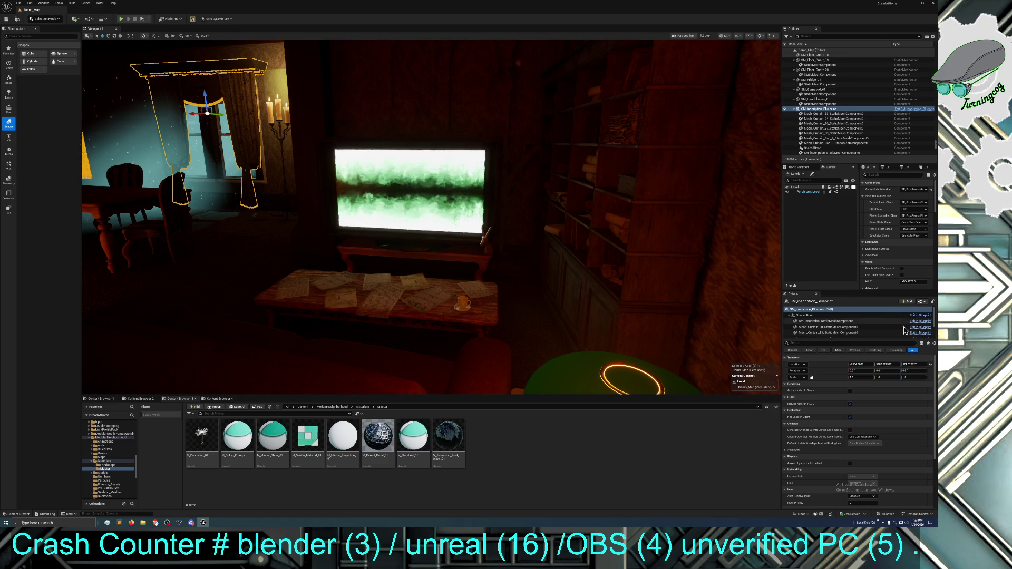
left_click(854, 321)
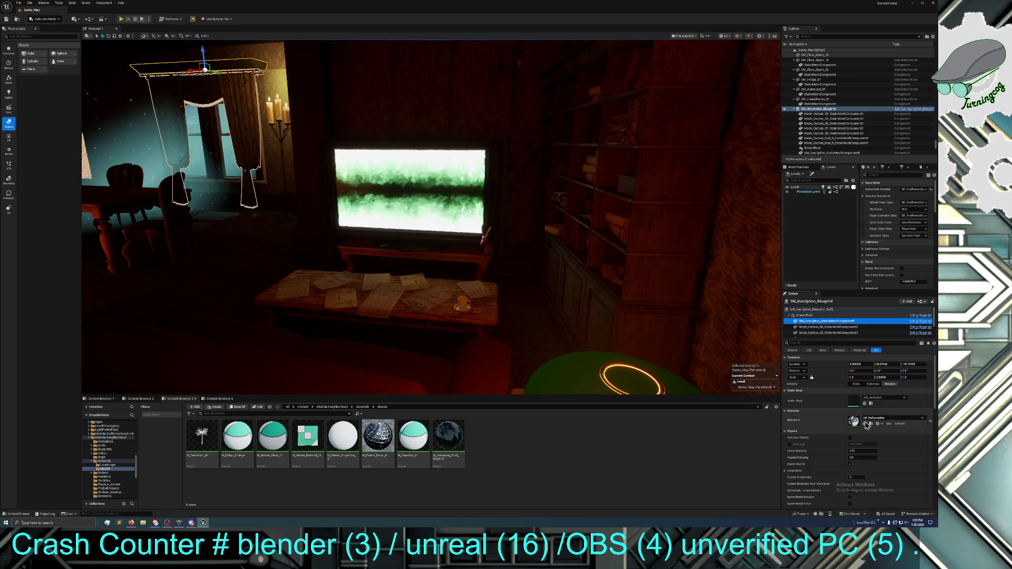
Select the curtain mesh component, browse to Inst_Curtain_10, and open it
left_click(828, 333)
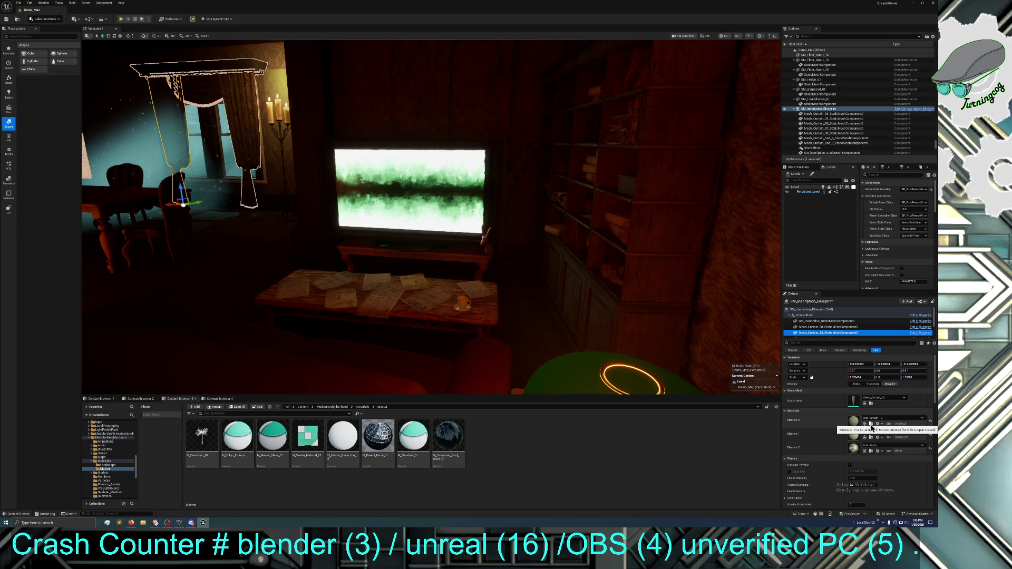
left_click(872, 424)
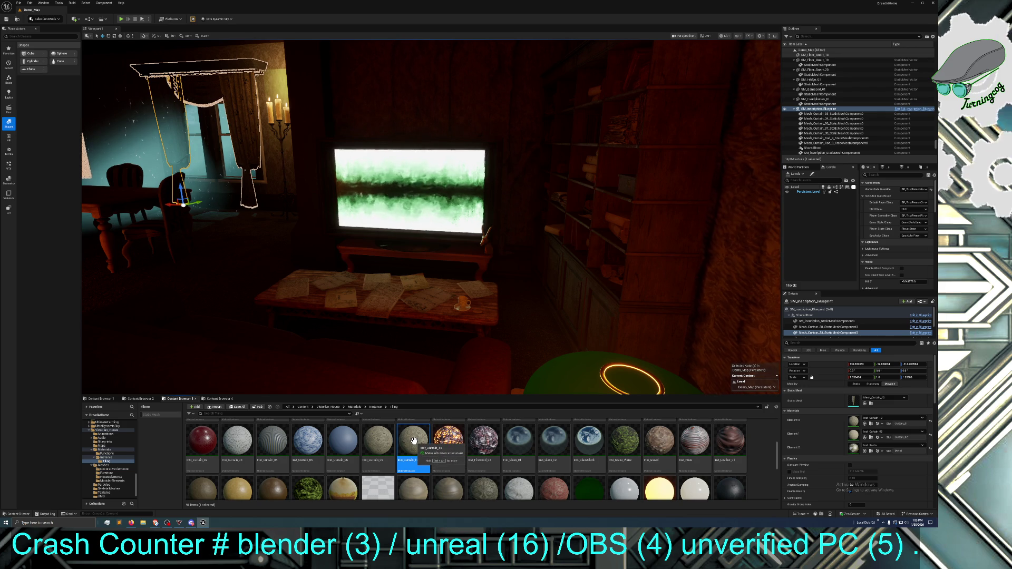
double_click(413, 441)
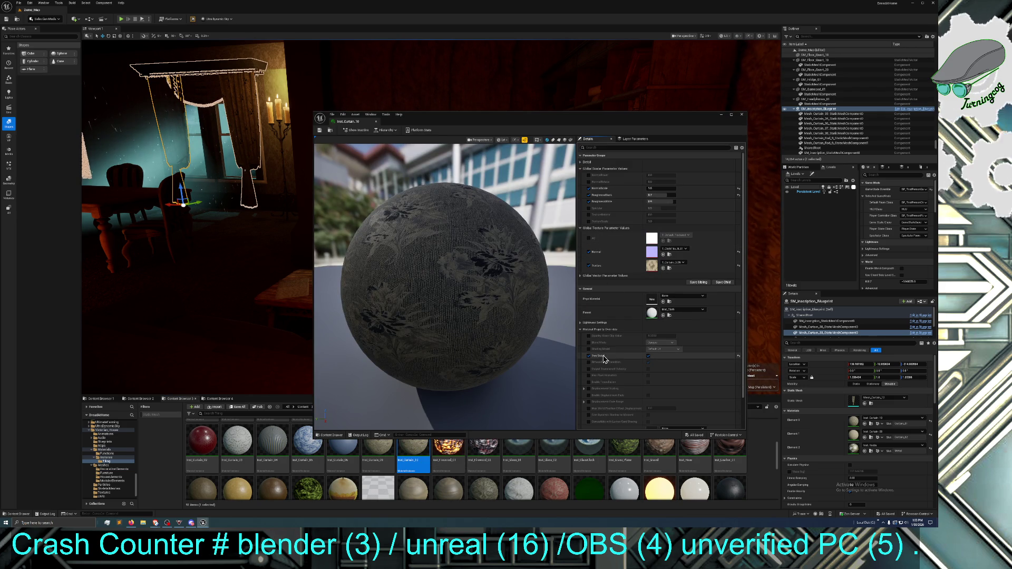
Enable the Two Sided and Blend Mode overrides and set blending to Translucent
left_click(648, 356)
scroll(644, 356, "down", 2)
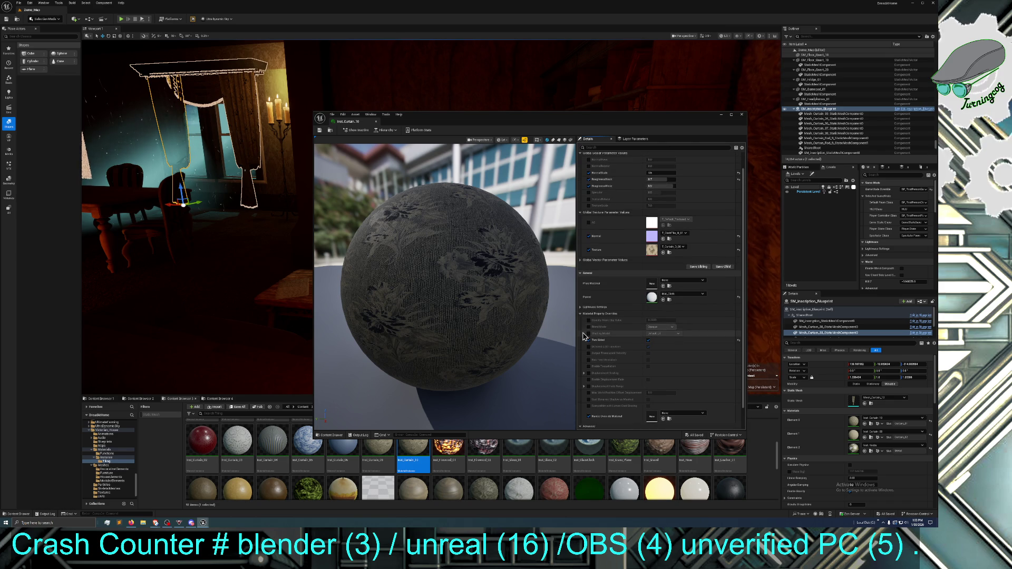
left_click(588, 327)
left_click(656, 328)
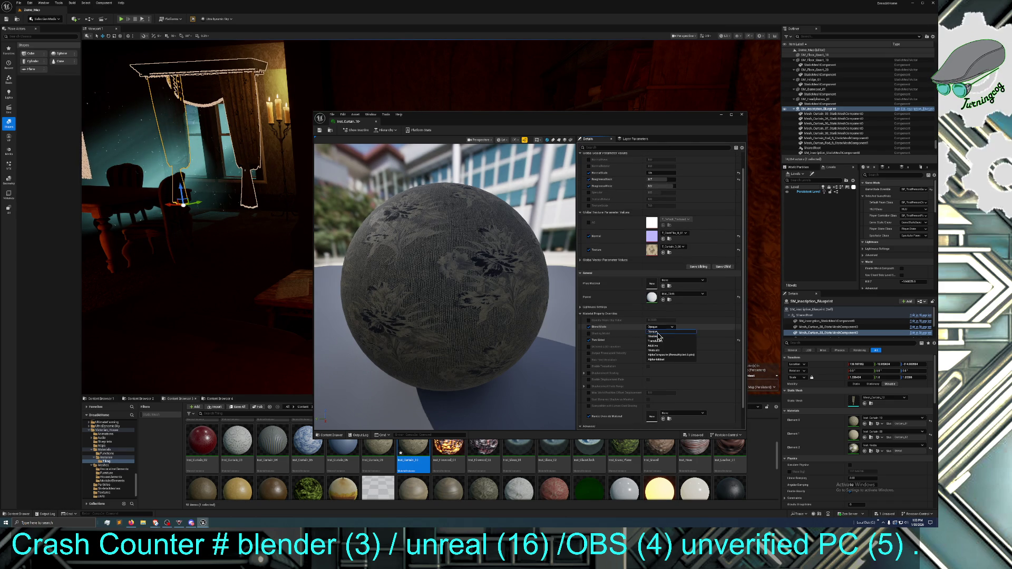
left_click(664, 341)
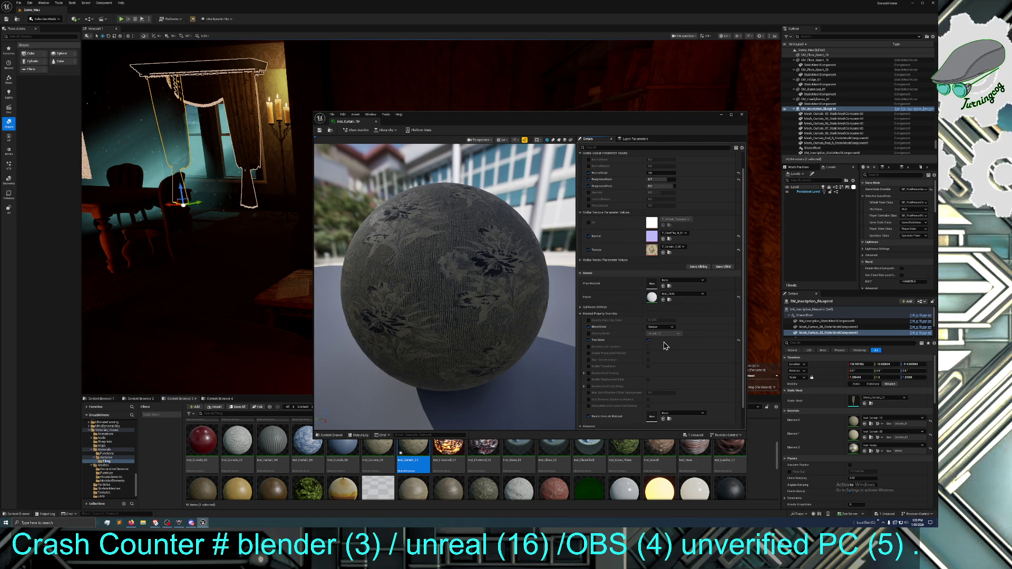
Try Additive, Modulate and Masked blend modes, then settle on Translucent
left_click(660, 328)
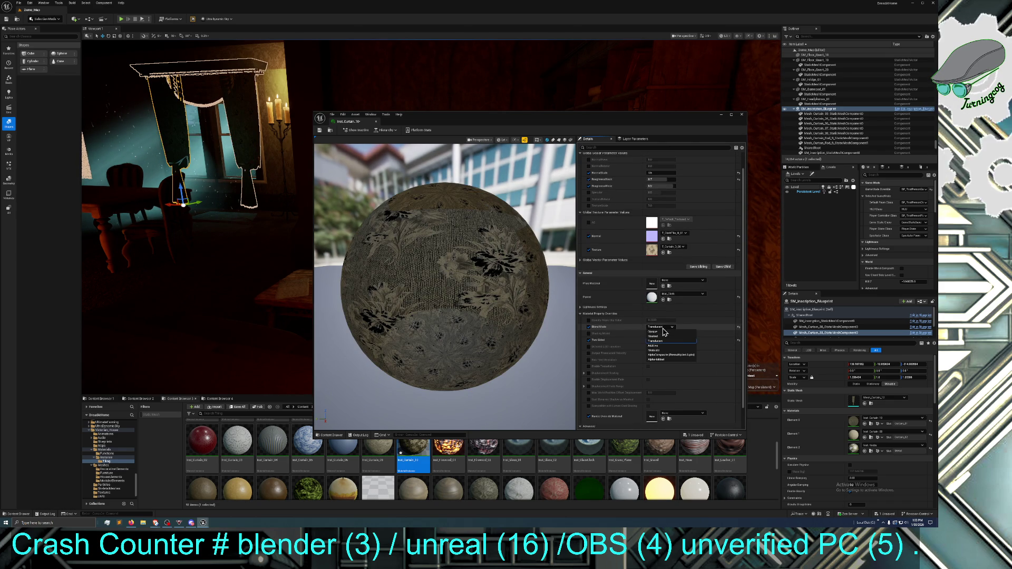
left_click(665, 347)
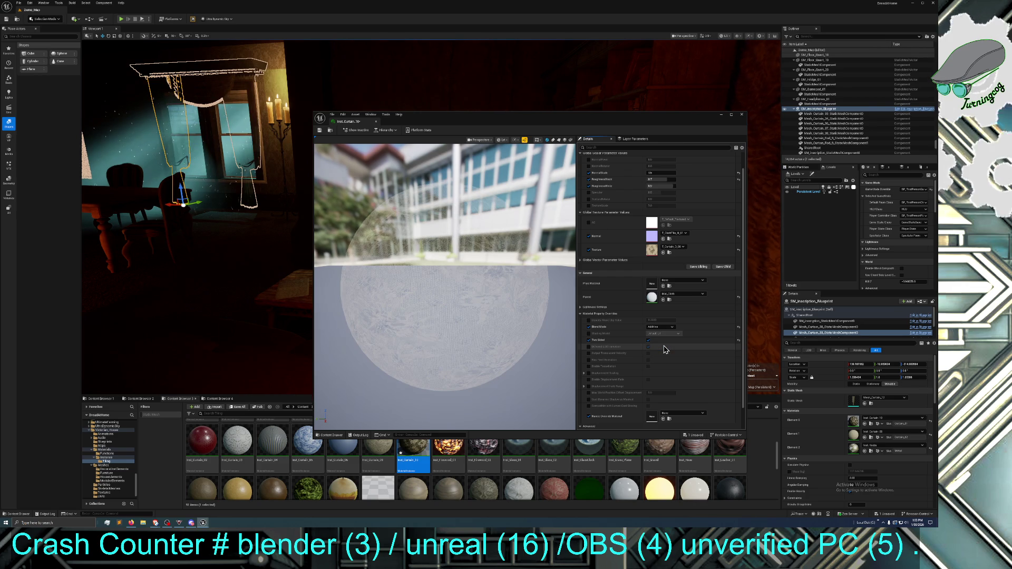
left_click(663, 328)
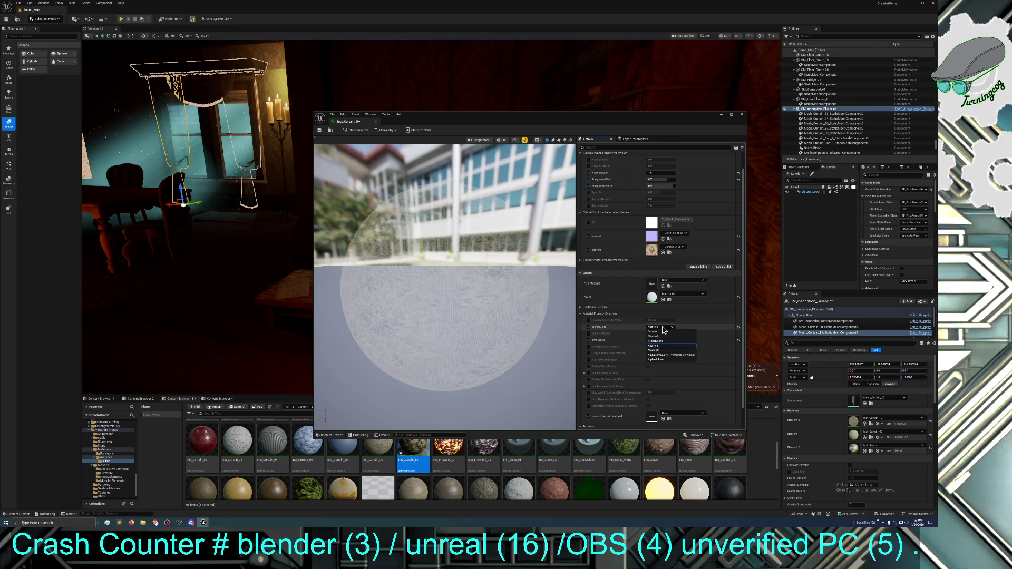
left_click(664, 350)
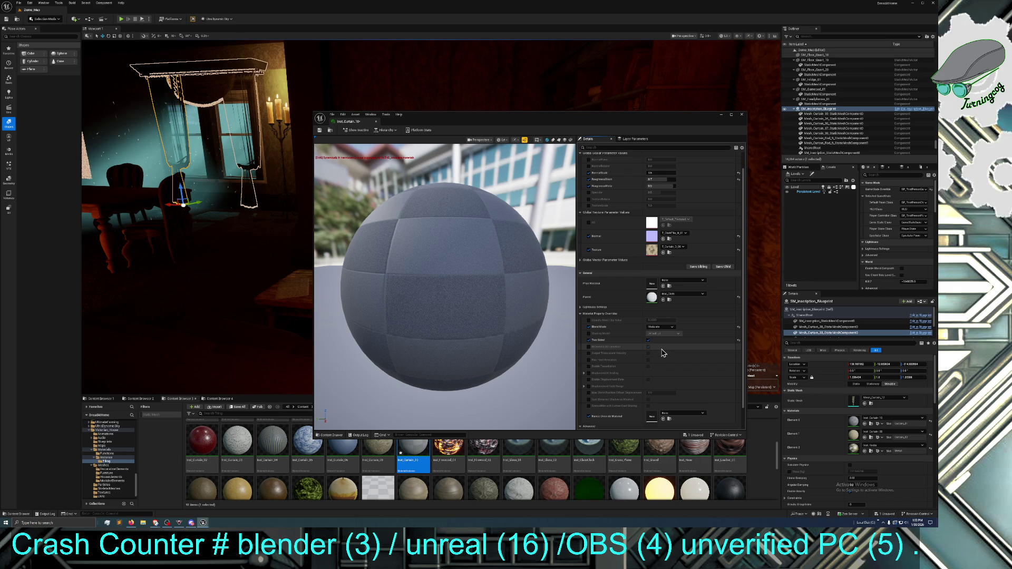
left_click(660, 328)
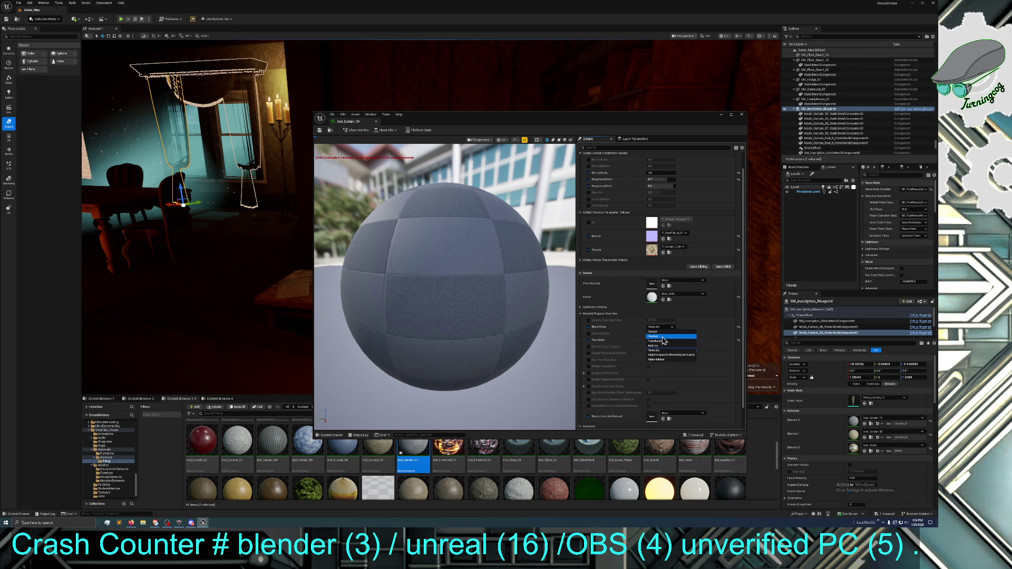
left_click(663, 337)
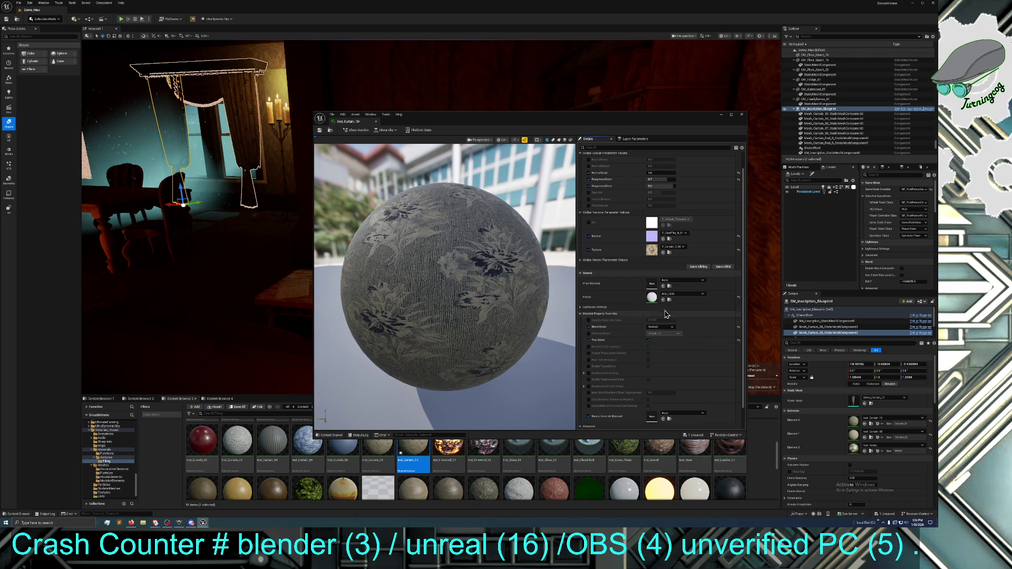
left_click(663, 328)
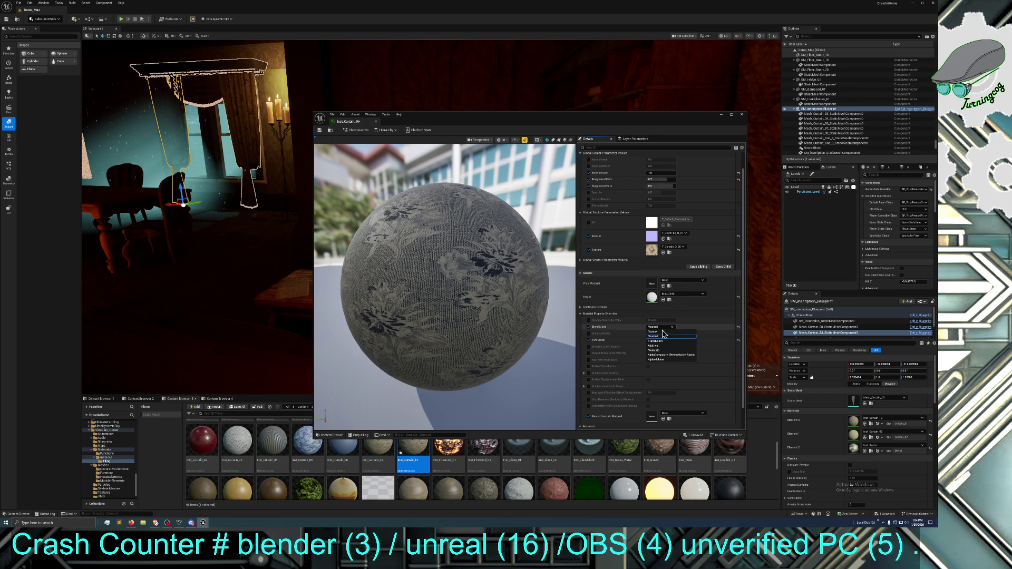
left_click(664, 341)
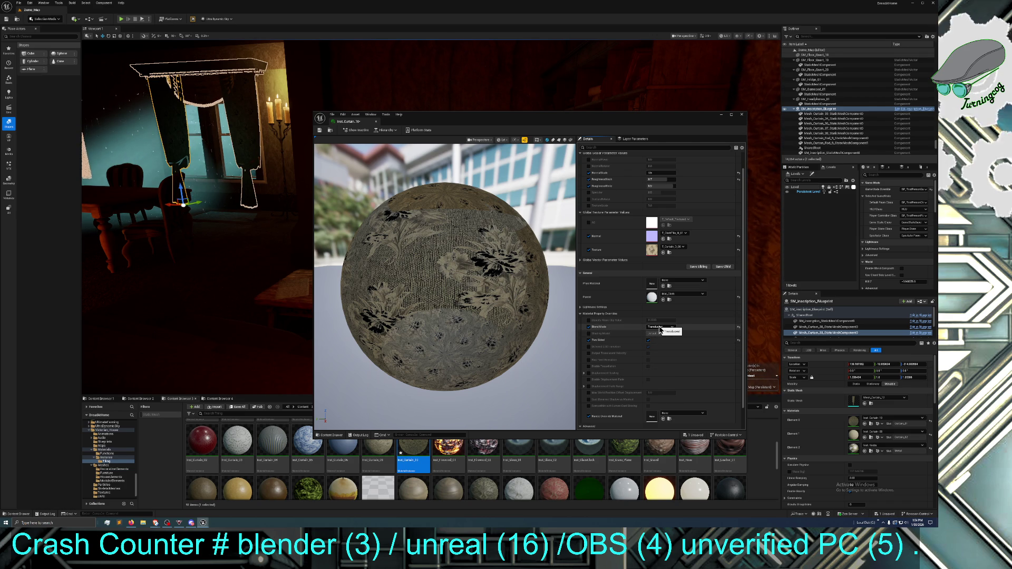
scroll(659, 329, "up", 2)
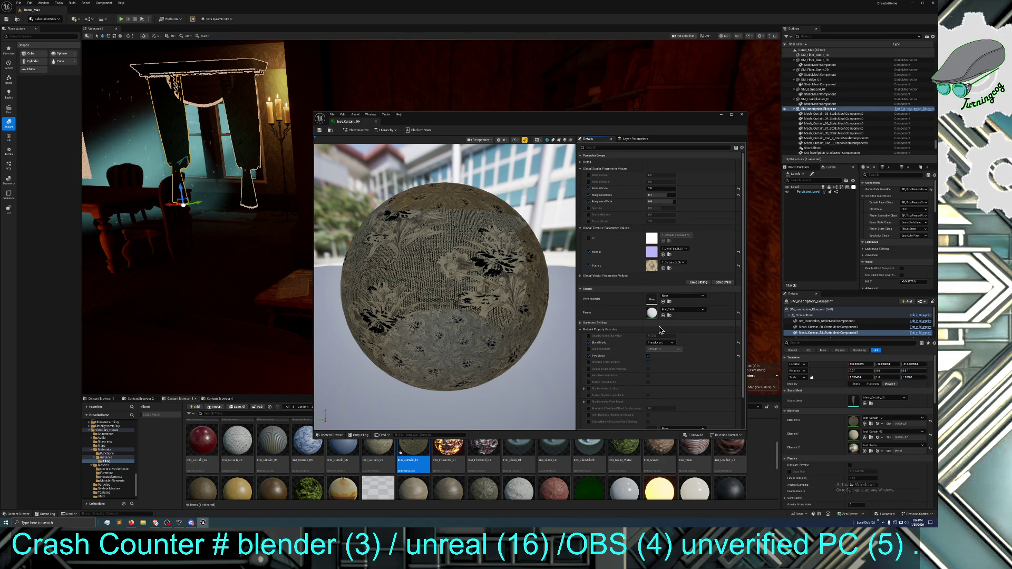
Expand the global vector parameters, set Blend Mode to Opaque, and close the curtain editor
left_click(595, 275)
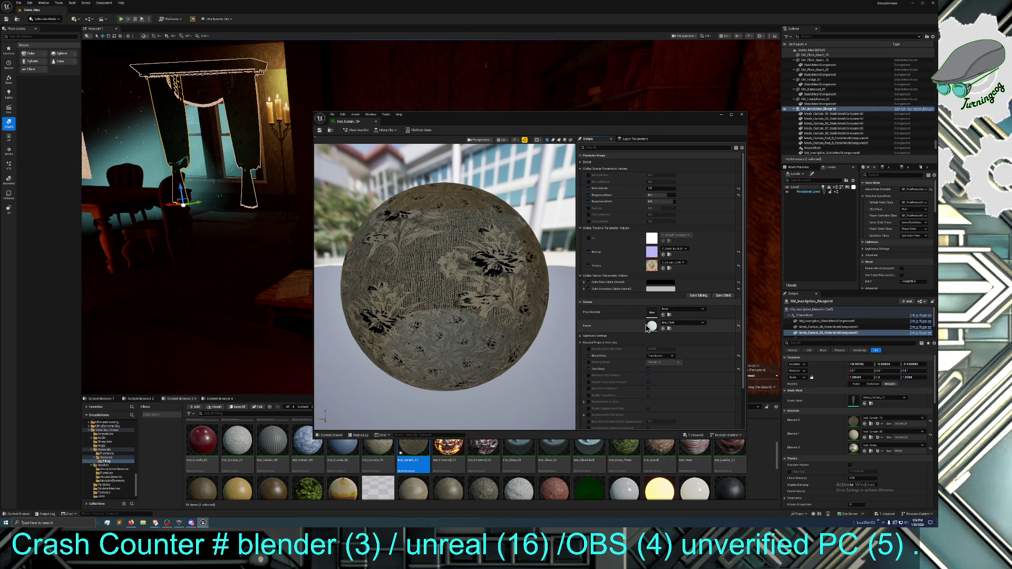
left_click(665, 356)
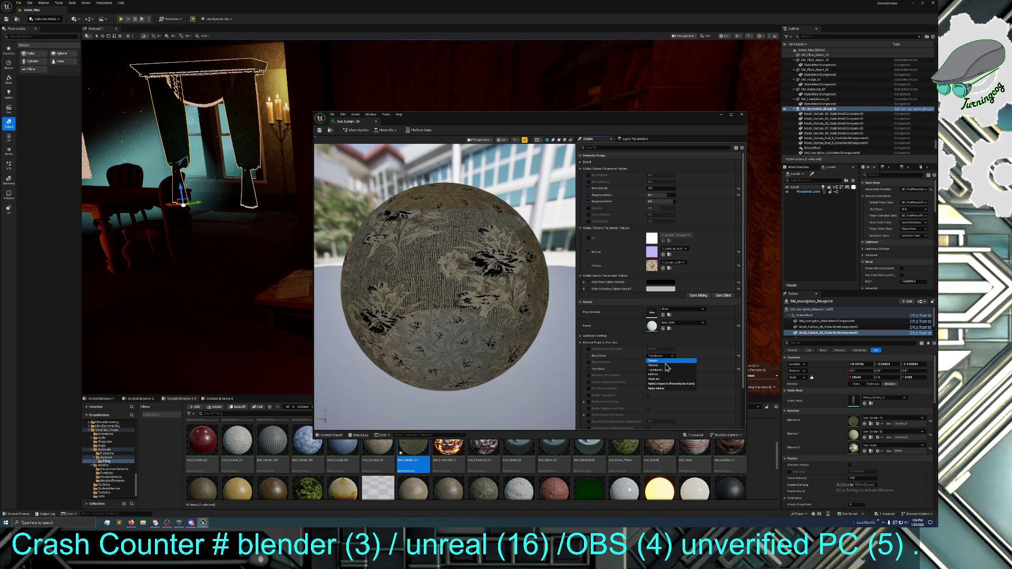
left_click(663, 361)
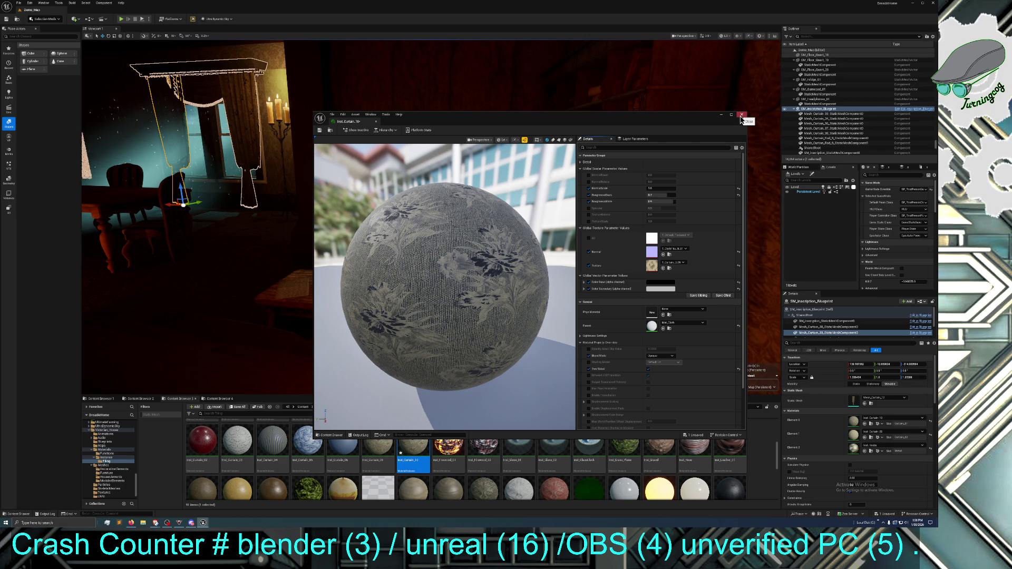
left_click(741, 116)
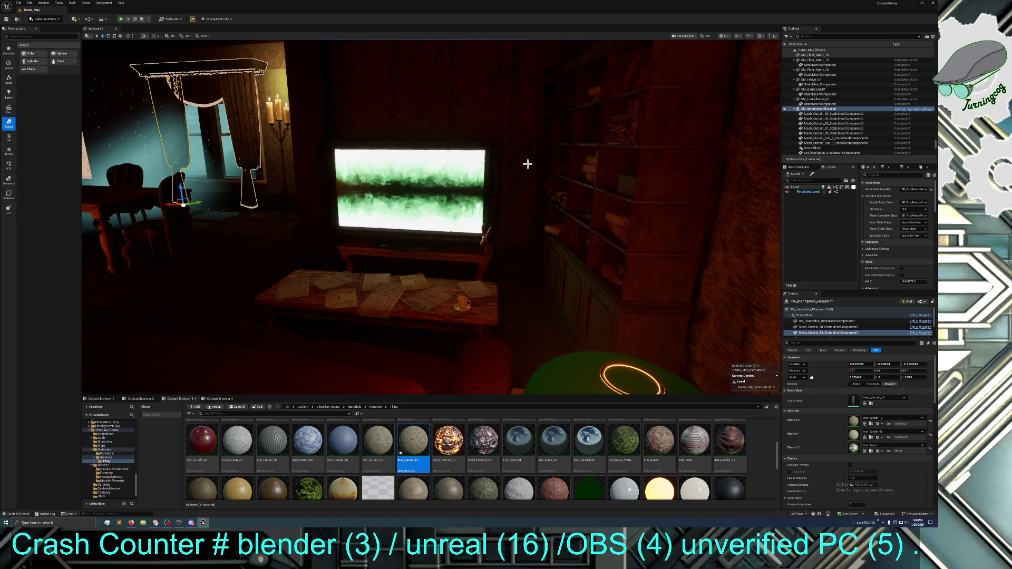
mouse_move(657, 212)
left_mouse_down()
mouse_move(695, 179)
mouse_move(666, 227)
left_mouse_up()
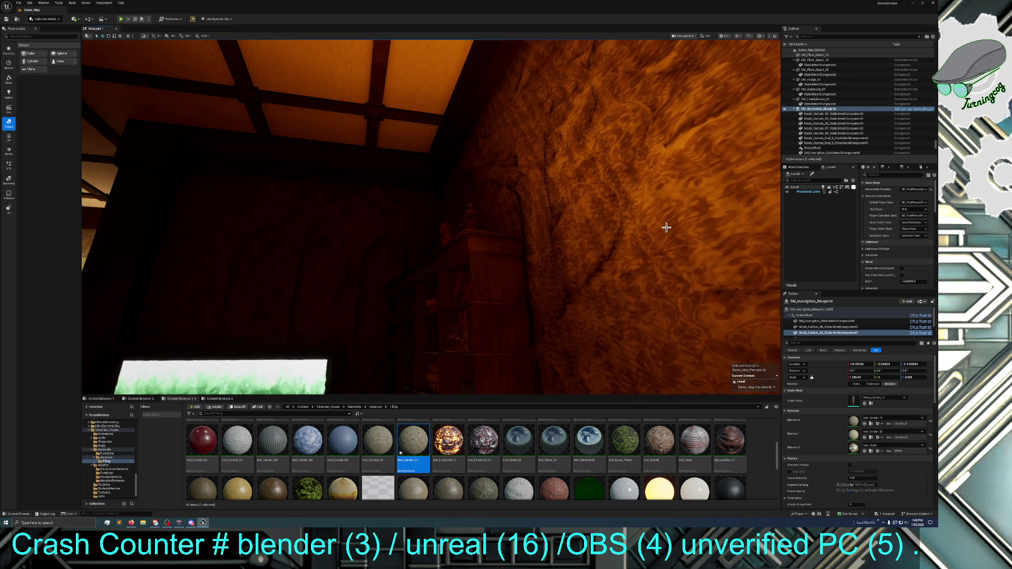
mouse_move(659, 228)
left_mouse_down()
mouse_move(632, 242)
mouse_move(661, 230)
left_mouse_up()
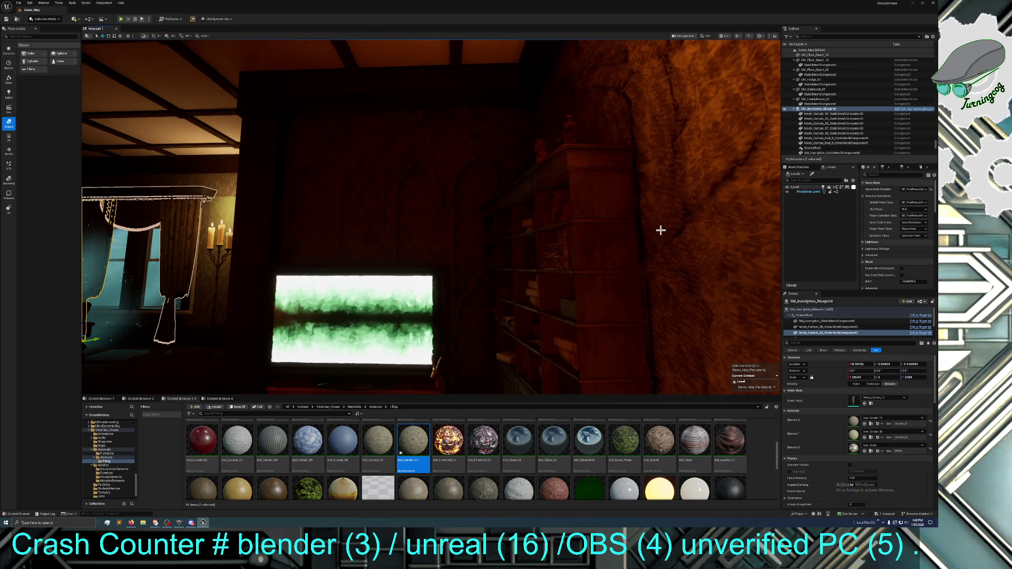
left_click_drag(661, 230, 660, 228)
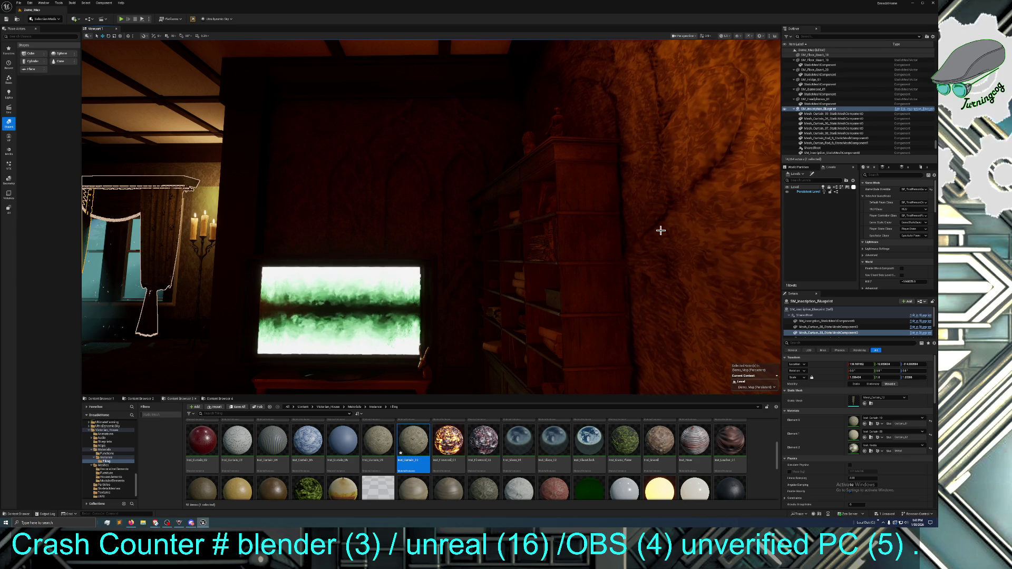
mouse_move(601, 231)
left_mouse_down()
mouse_move(553, 279)
mouse_move(598, 230)
left_mouse_up()
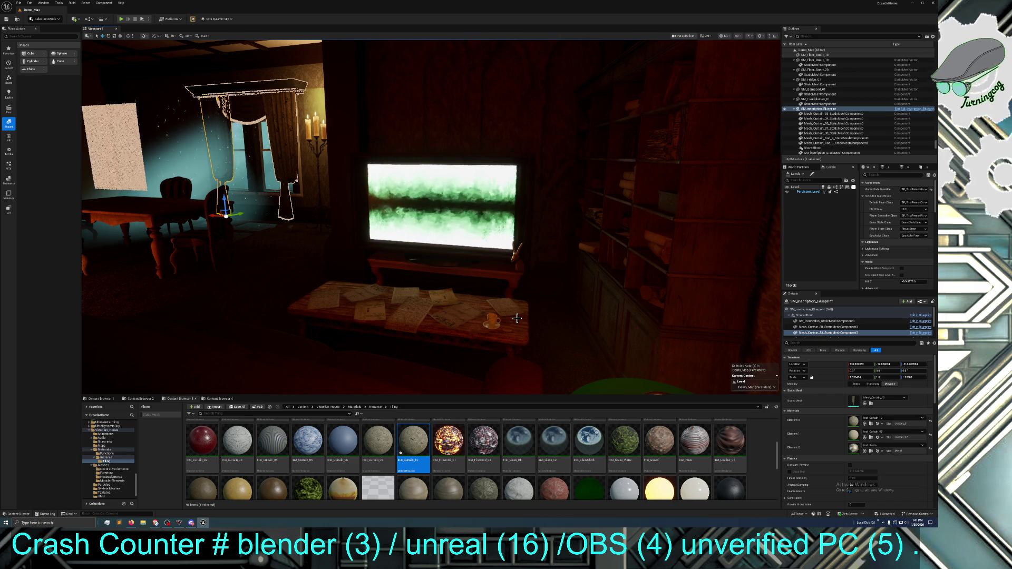
mouse_move(517, 319)
left_mouse_down()
mouse_move(558, 305)
mouse_move(517, 311)
mouse_move(510, 292)
left_mouse_up()
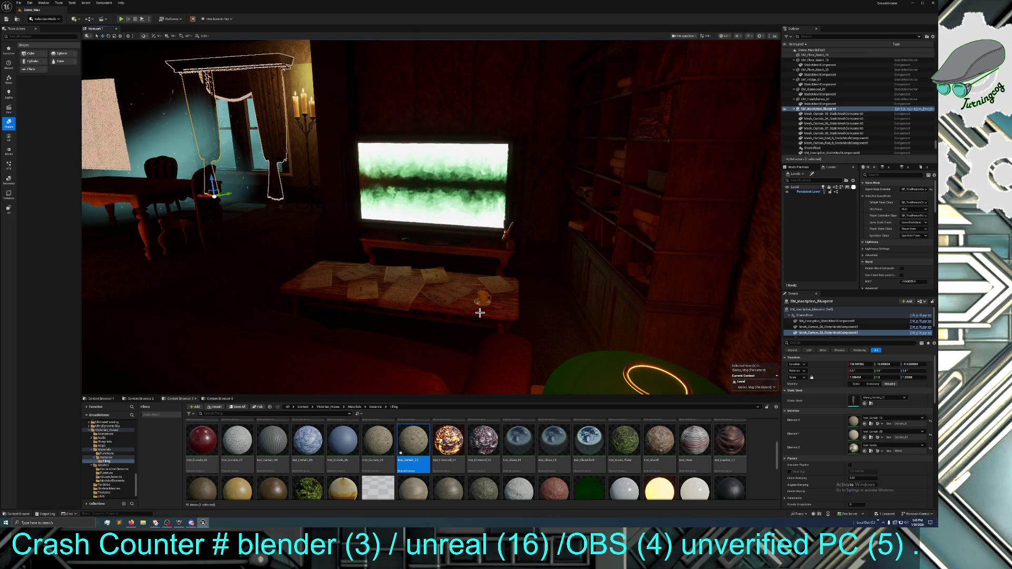
left_click_drag(443, 316, 454, 288)
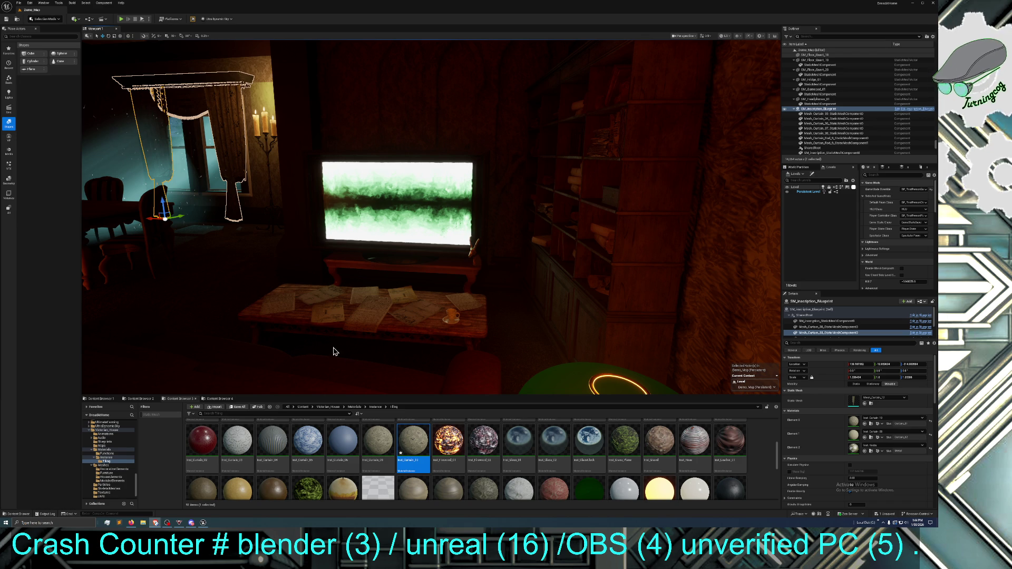
left_click(523, 316)
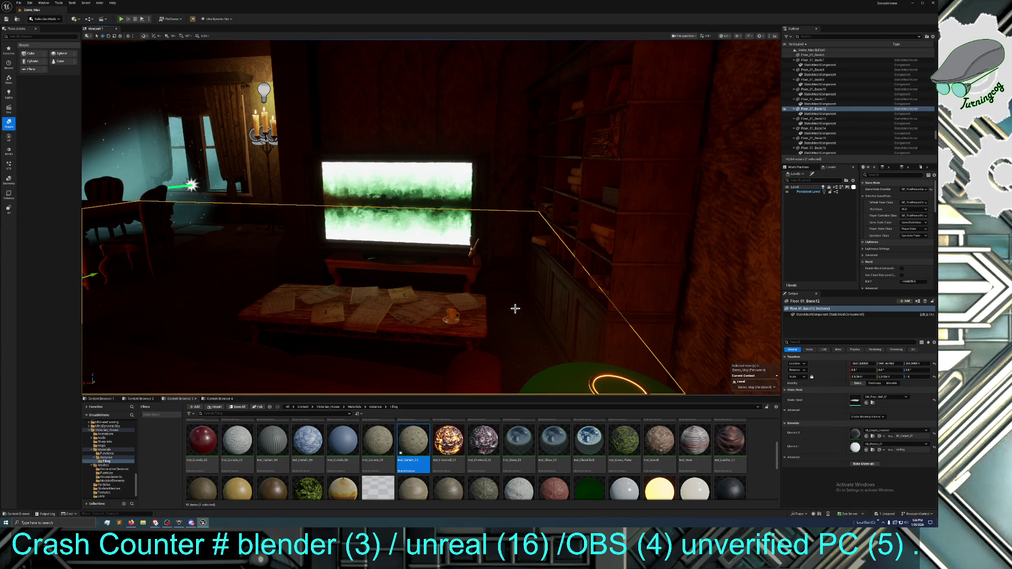
Dismiss the floor's context menu, start Play In Editor with Alt+P, and walk around the room
right_click(515, 310)
key("Escape")
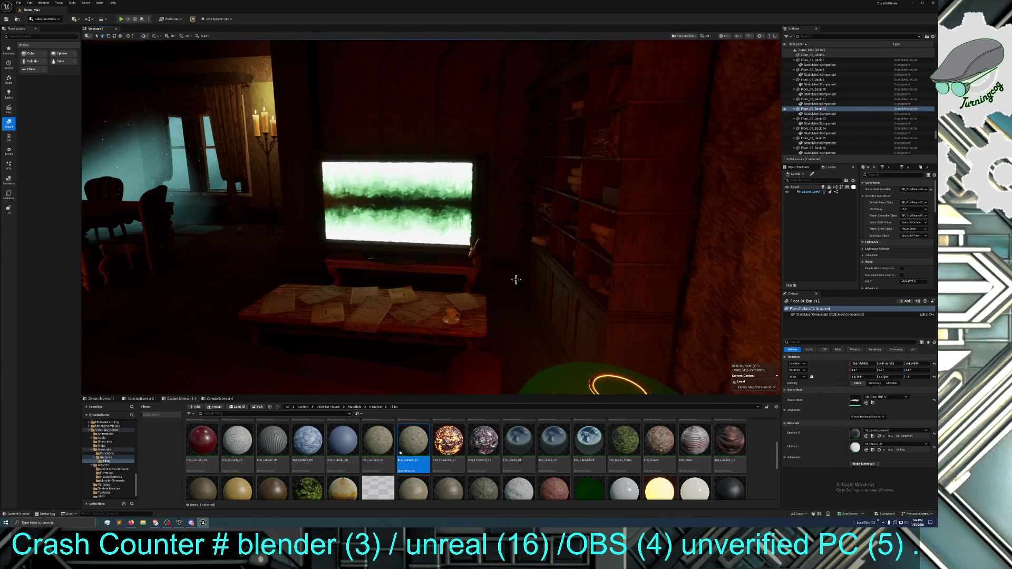
key("alt+p")
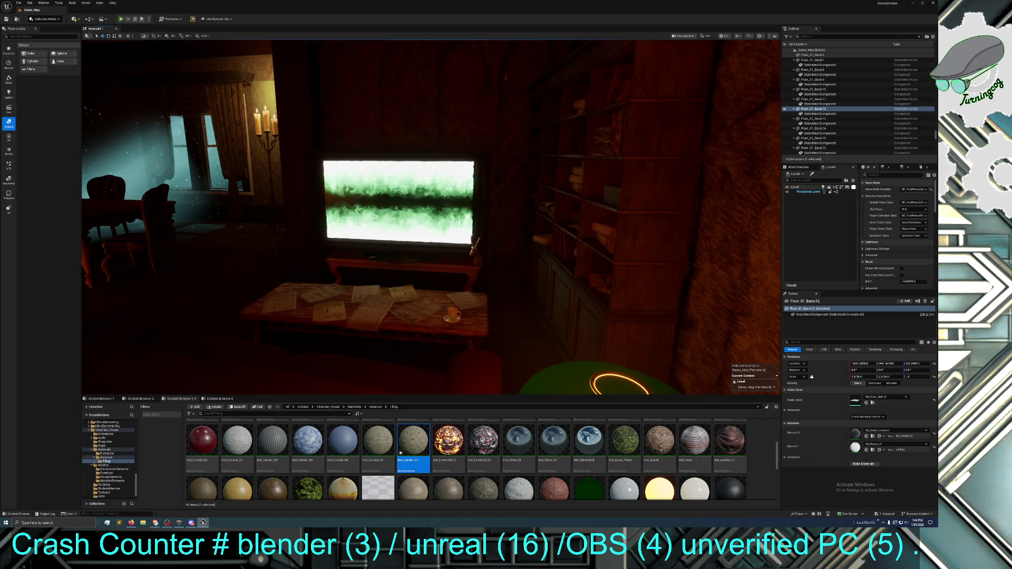
key("s")
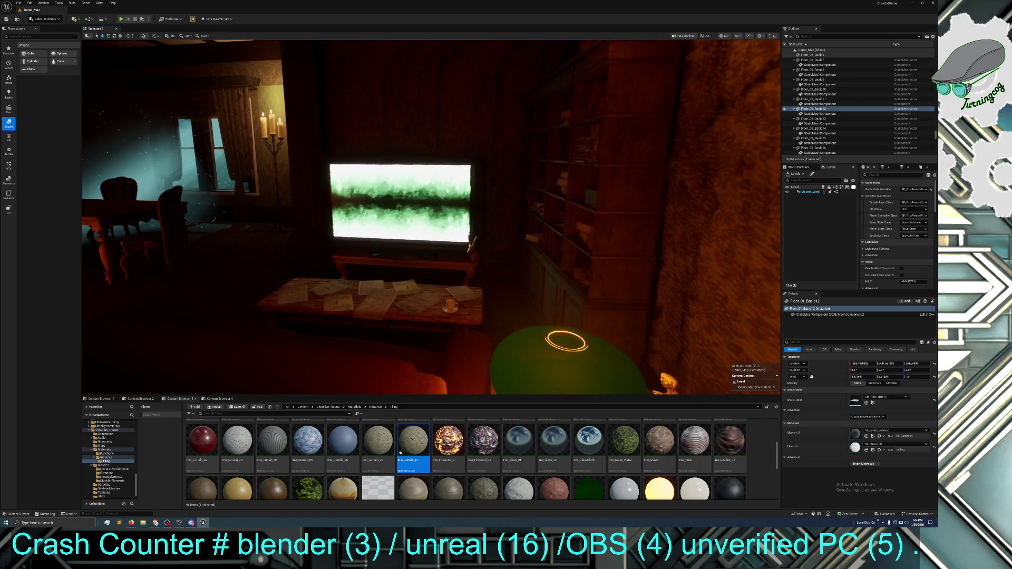
key("d")
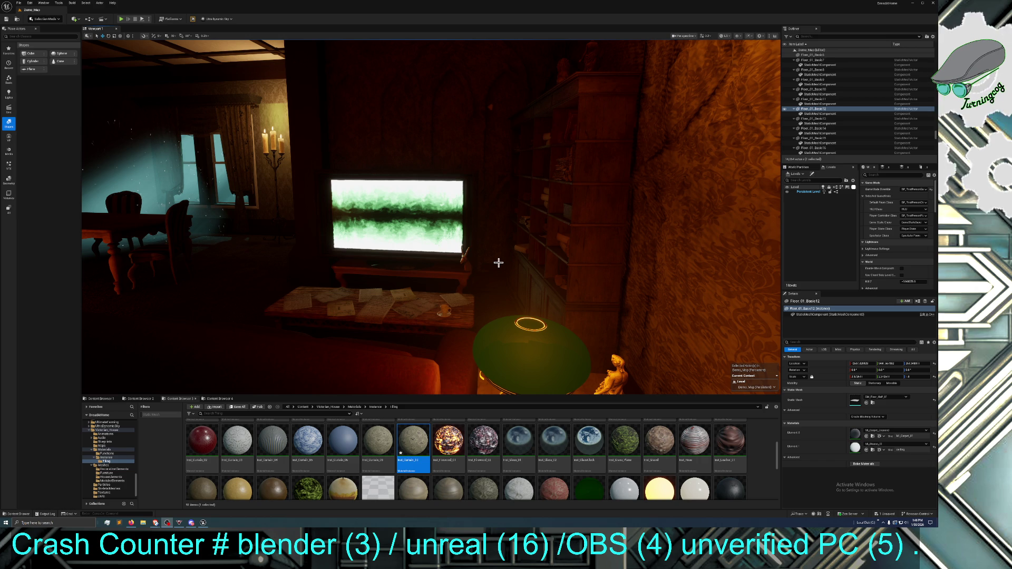
Select the stone wall, pull the view back, and bring up the Gobo lighting guide
left_click(497, 260)
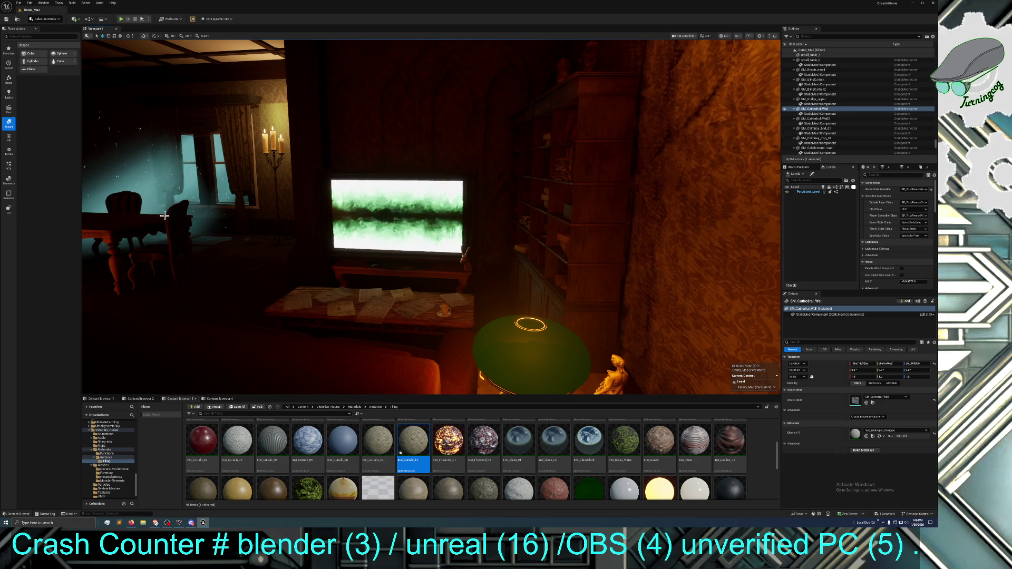
mouse_move(122, 150)
left_mouse_down()
mouse_move(87, 175)
mouse_move(150, 163)
left_mouse_up()
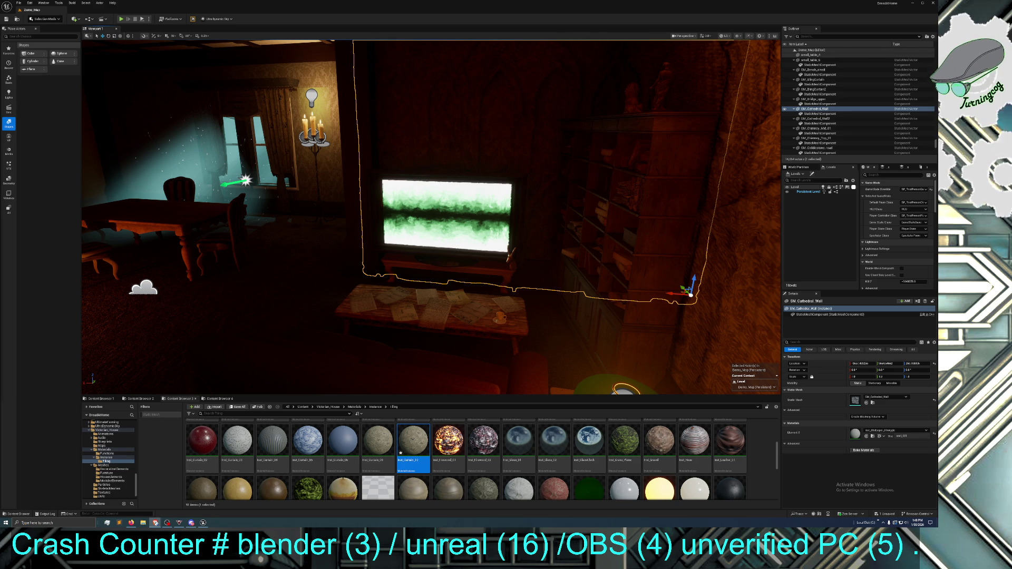
left_click(155, 522)
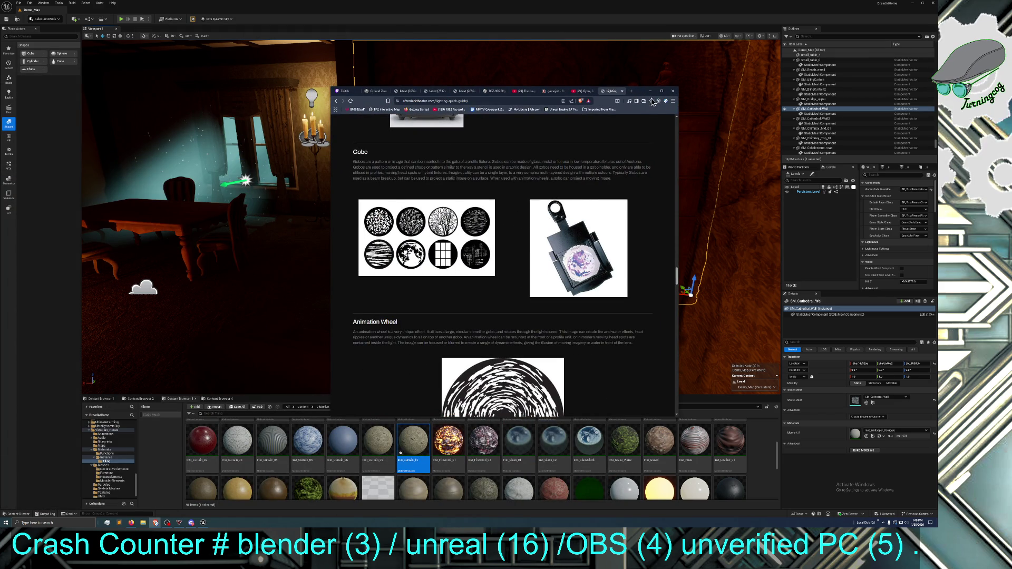
Move the gobo lighting guide browser window to the left edge and minimise it
mouse_move(644, 93)
left_mouse_down()
mouse_move(3, 87)
mouse_move(53, 87)
left_mouse_up()
left_click(62, 83)
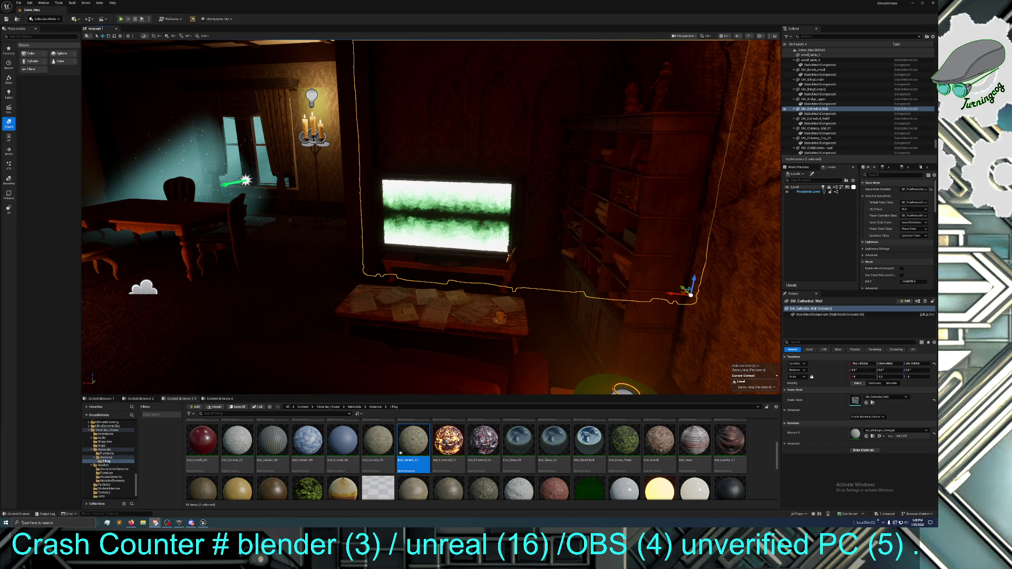
Switch back to the browser showing the Three-point lighting article
key("alt+Tab")
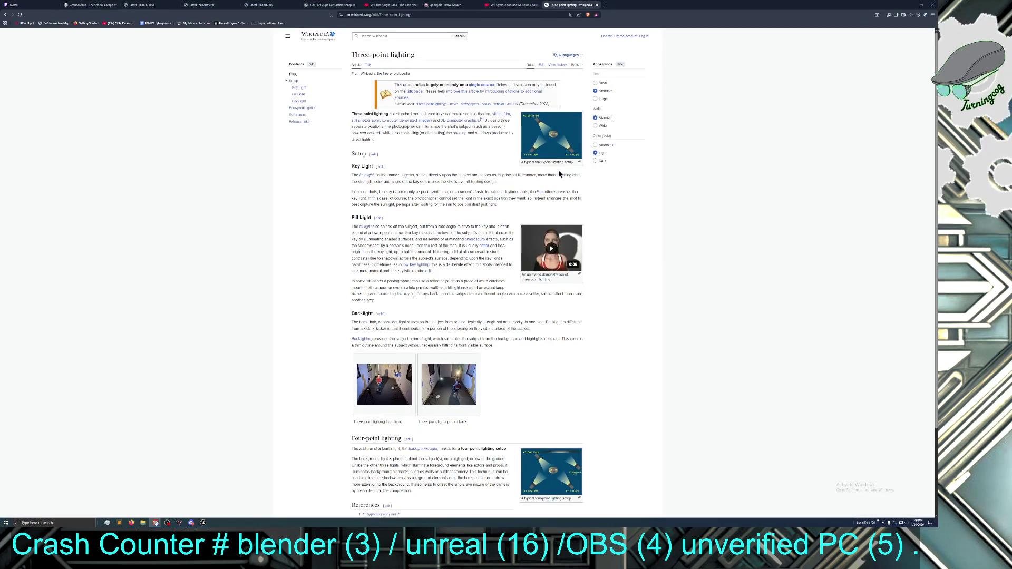
Enlarge the three-point lighting diagram thumbnail in the media viewer
left_click(549, 142)
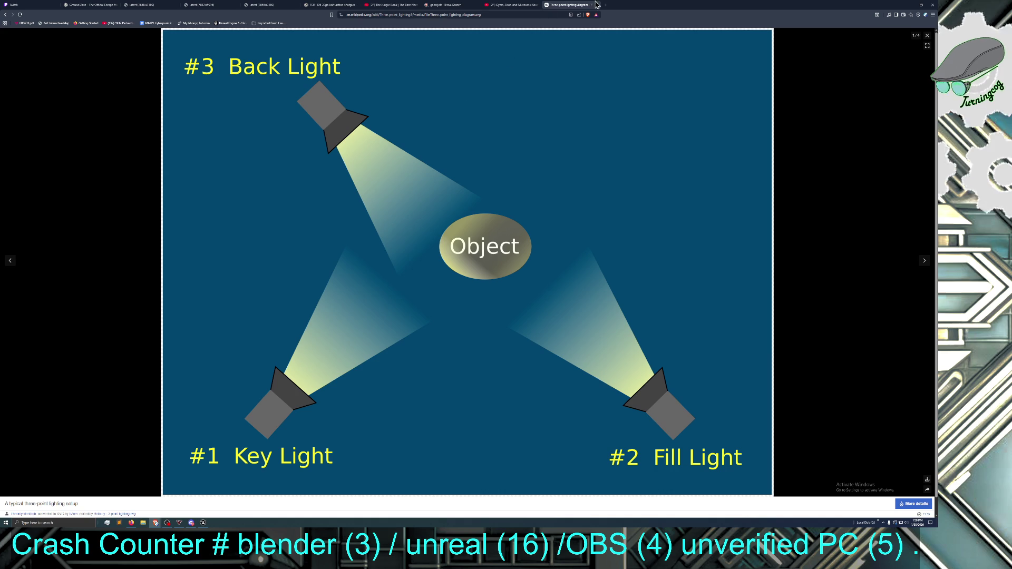
Un-maximise the browser to reveal the Unreal level with the dark room
mouse_move(681, 5)
left_mouse_down()
mouse_move(60, 94)
mouse_move(0, 84)
left_mouse_up()
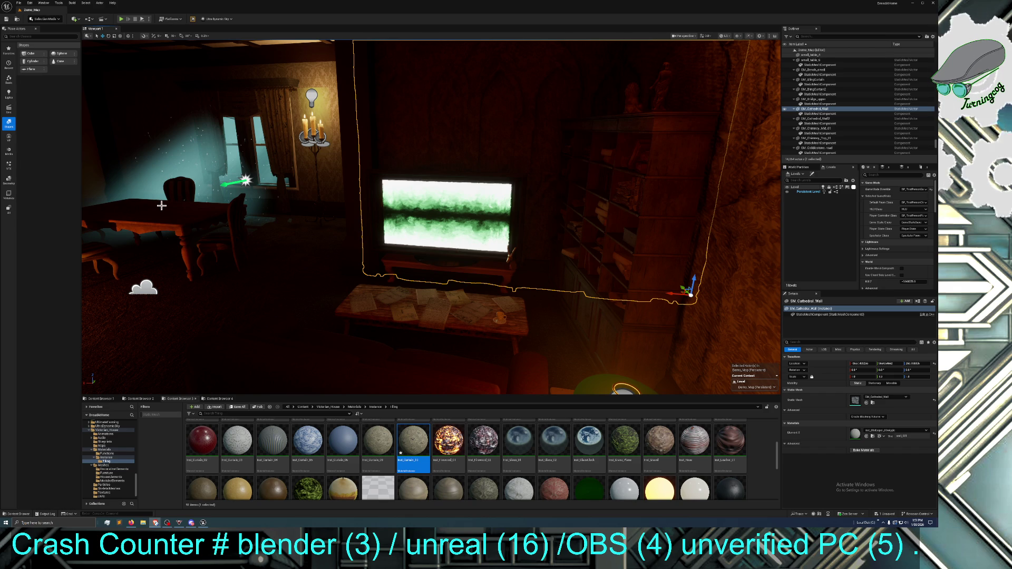
Fly the viewport camera in close on the stone wall, candles and green-glowing TV
key("1")
left_click_drag(170, 203, 169, 204)
left_click_drag(646, 222, 647, 222)
left_click_drag(721, 244, 668, 375)
left_click_drag(83, 305, 83, 305)
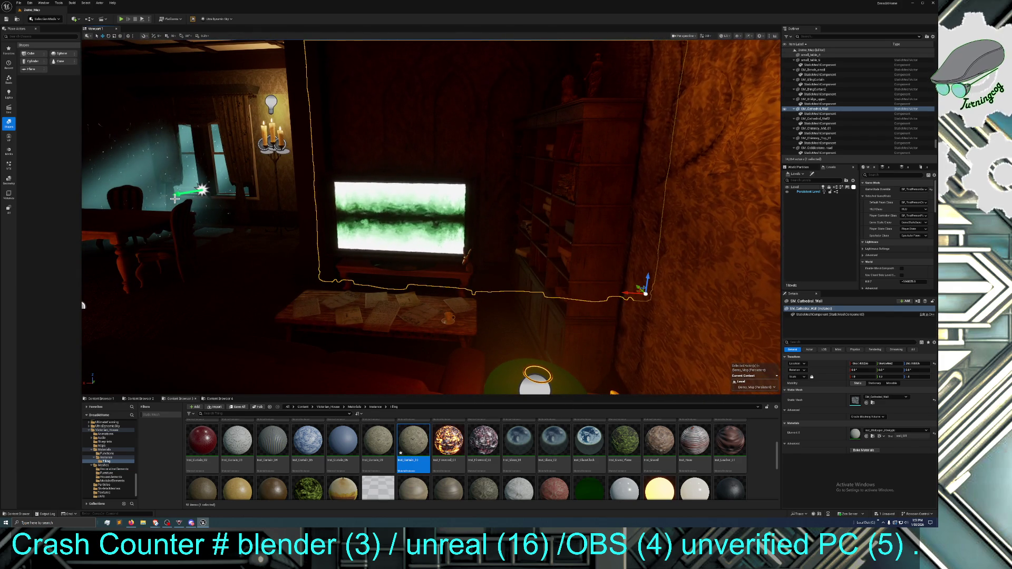